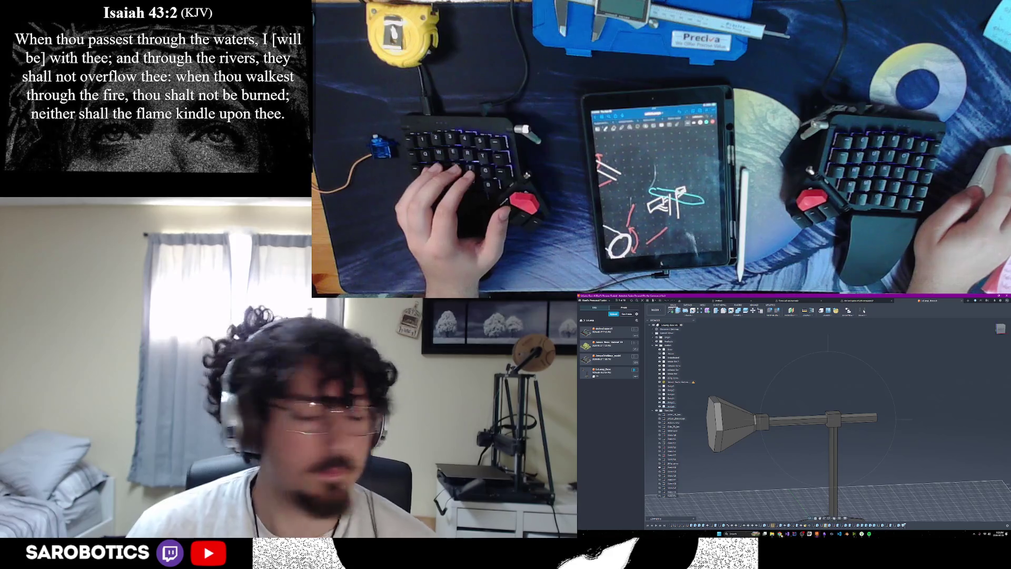
Bring Chrome forward and switch to the Google results tab.
mouse_move(780, 534)
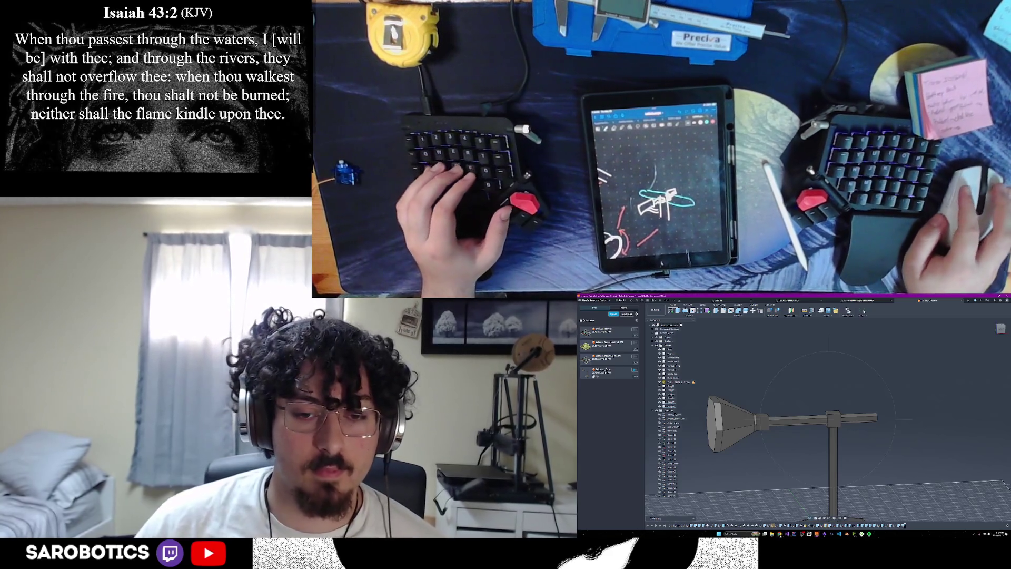
left_click(740, 518)
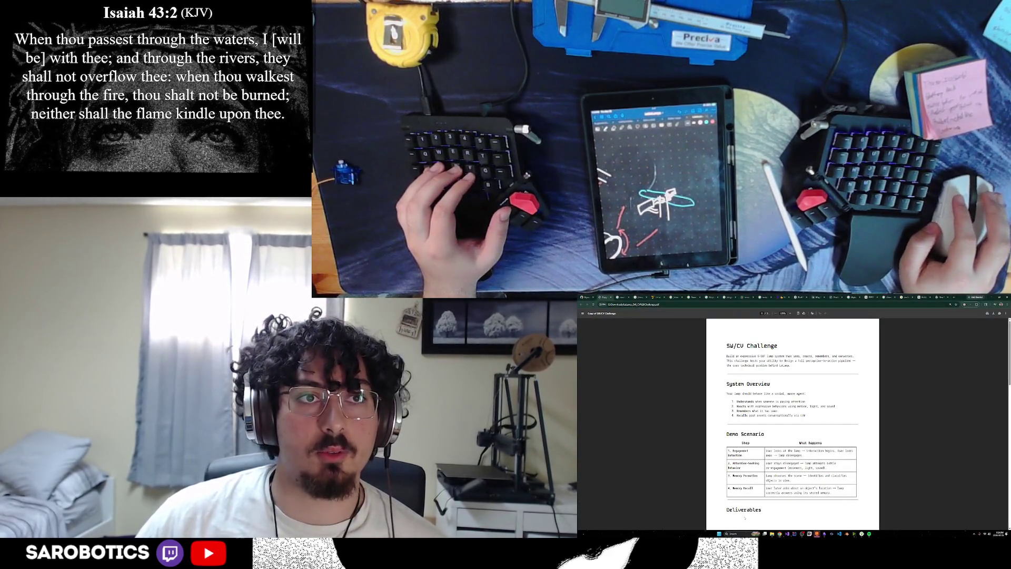
left_click(584, 296)
left_click(604, 296)
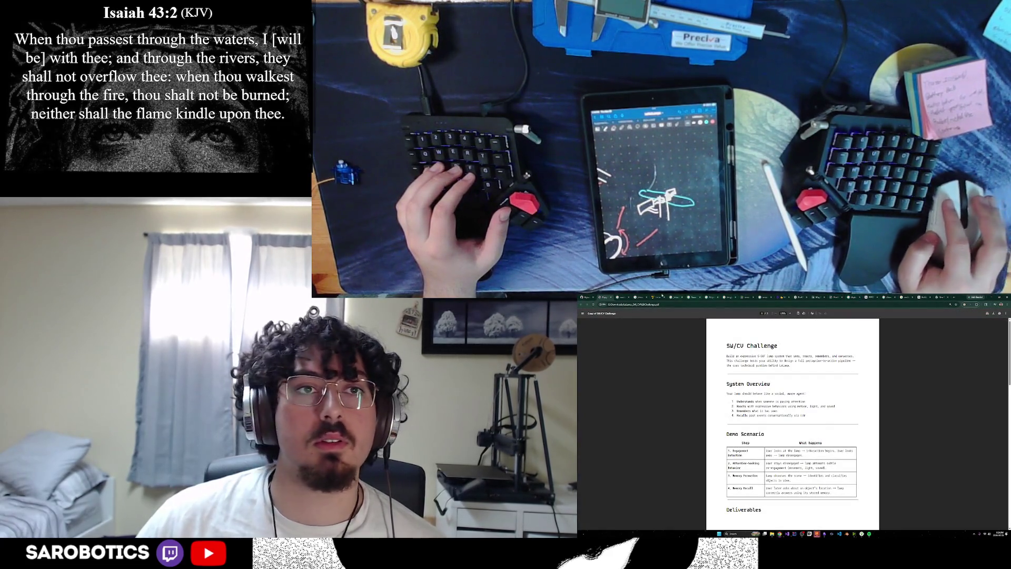
left_click(617, 296)
Load github.com from the address bar, then revisit the SW/CV Challenge tab.
key("ctrl+l")
type("github.com")
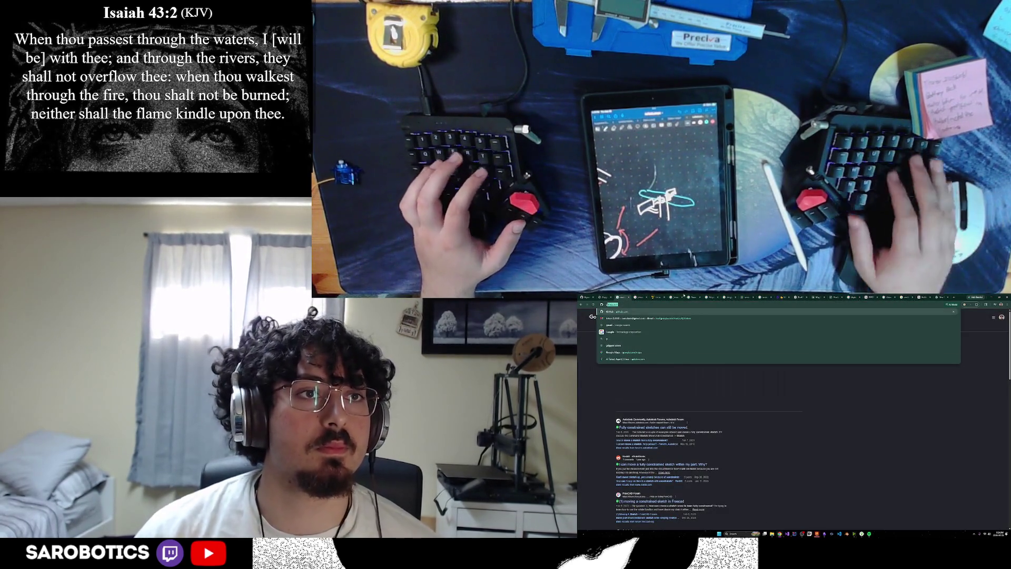
key("Return")
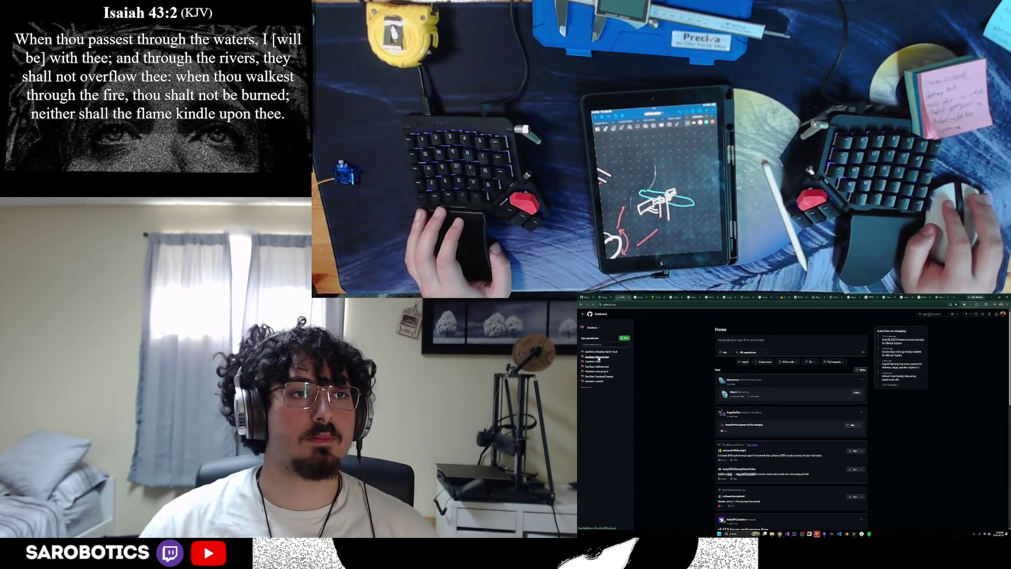
left_click(603, 297)
Open the lamp project repository from the GitHub user profile on the WakeyUppey tab.
left_click(622, 297)
left_click(603, 297)
left_click(621, 297)
left_click(603, 297)
left_click(627, 297)
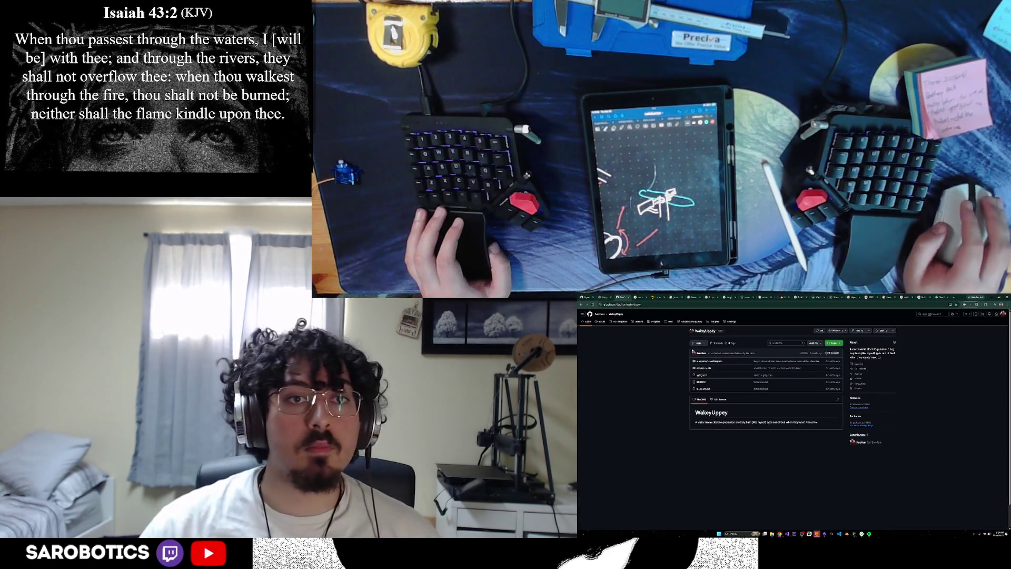
left_click(601, 315)
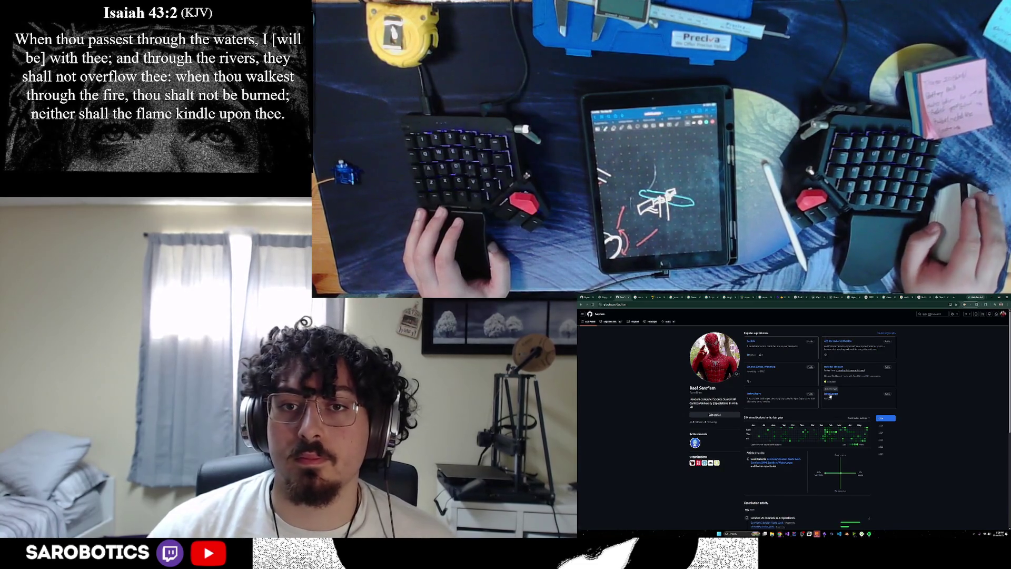
left_click(831, 393)
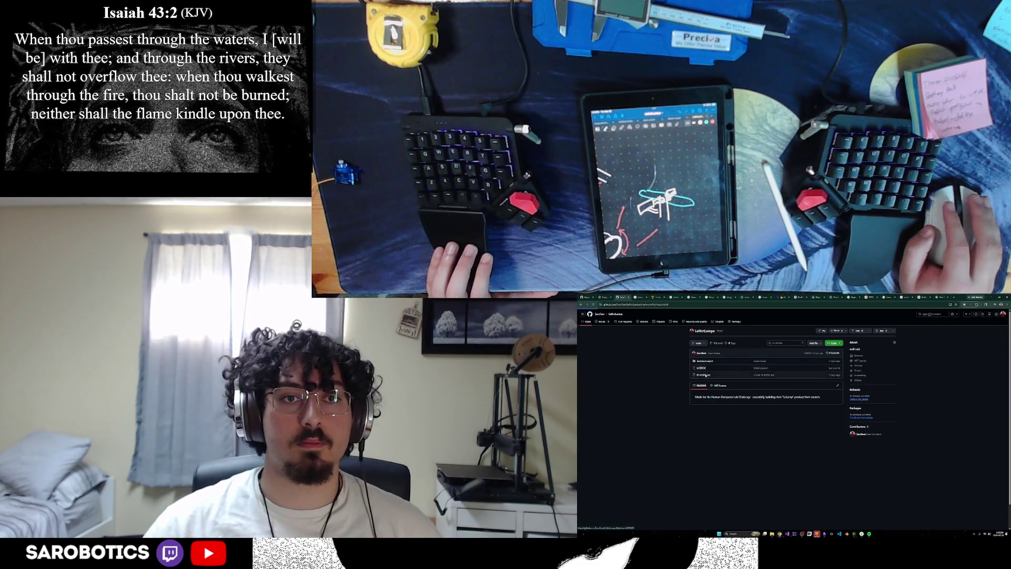
View the Architecture folder's container diagram image, then return to Fusion looking down on the lamp base.
left_click(705, 361)
left_click(594, 372)
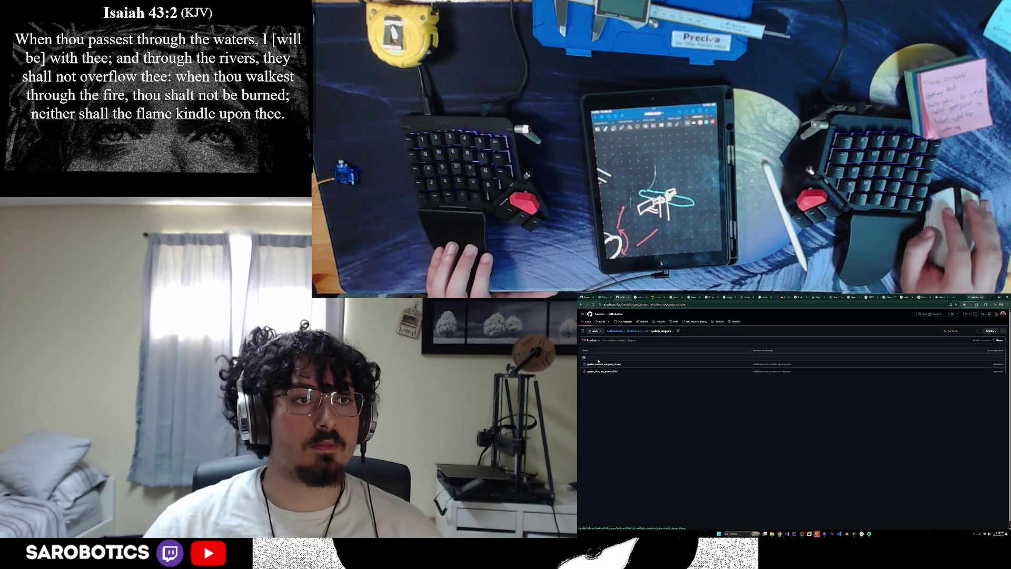
left_click(584, 358)
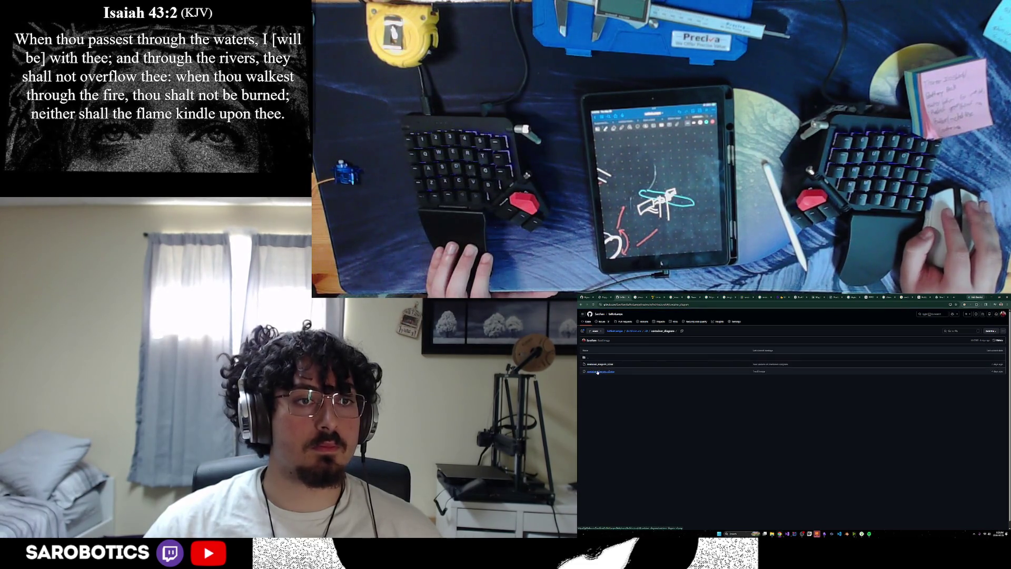
left_click(599, 371)
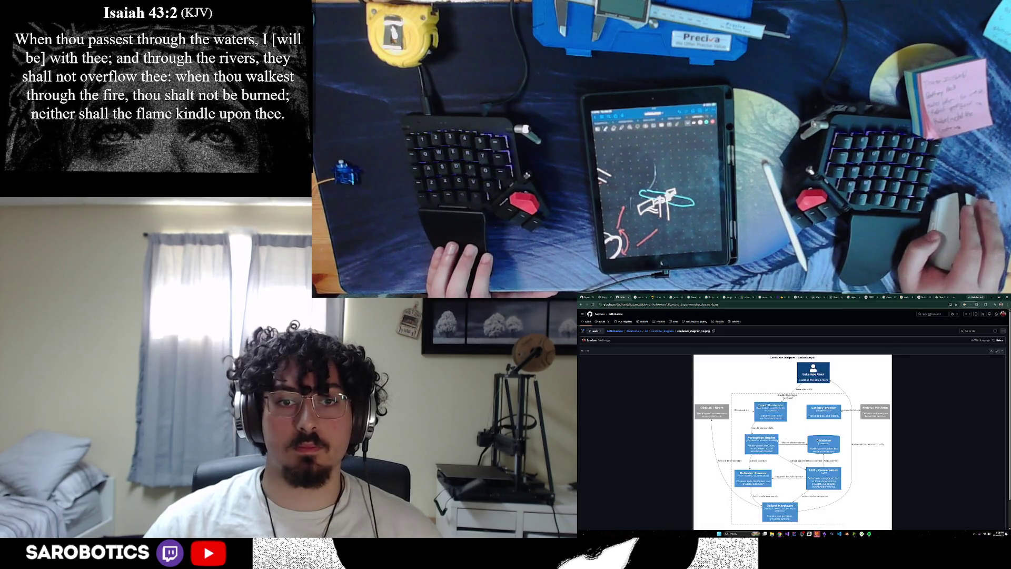
scroll(780, 440, "down", 1)
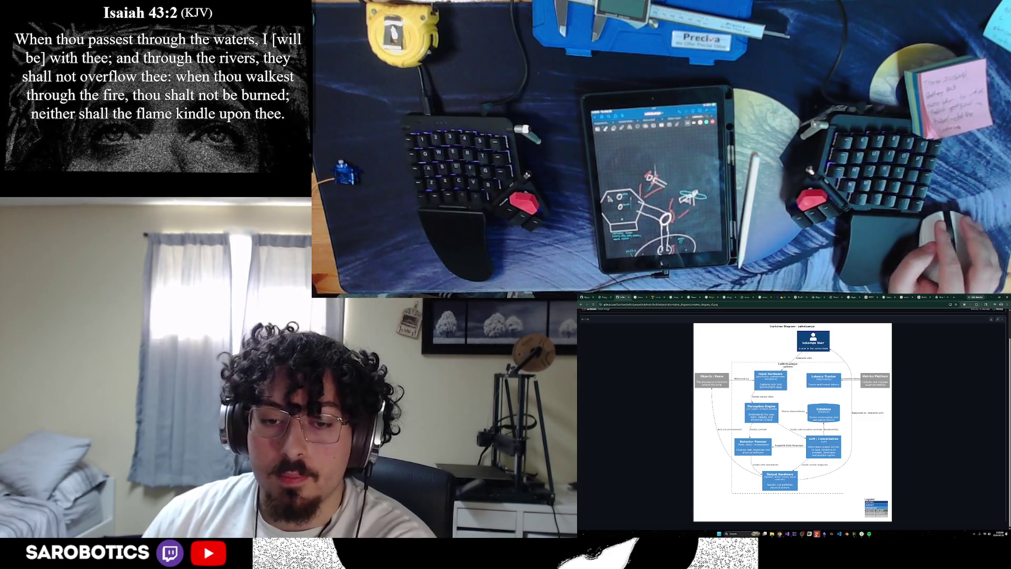
left_click(835, 535)
middle_click_drag(962, 469, 946, 445, "shift")
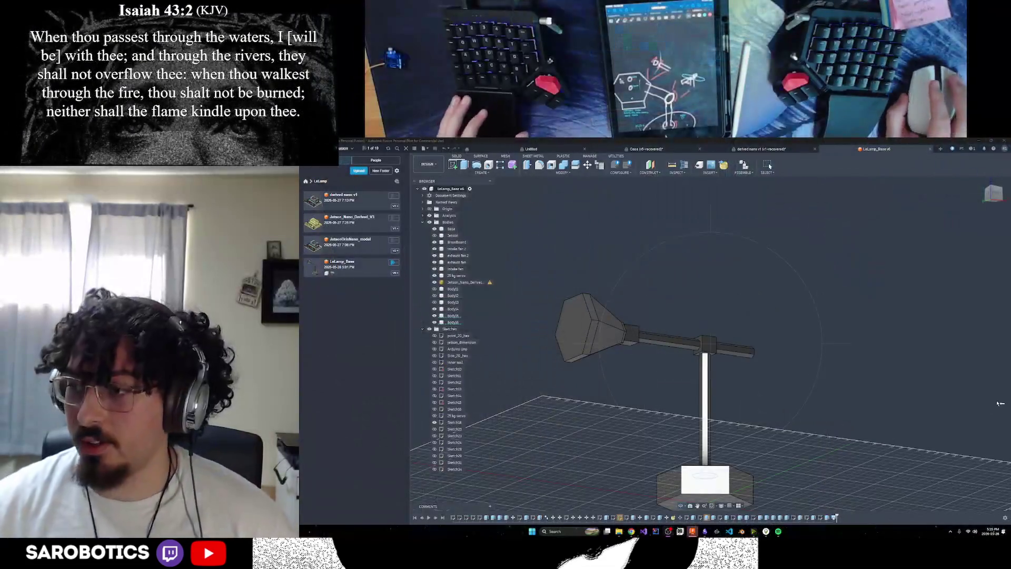
Inspect the lamp from three-quarter, side and home views, then bring up the IKEA work lamp image.
mouse_move(656, 370)
middle_mouse_down("shift")
mouse_move(691, 342)
mouse_move(700, 347)
mouse_move(690, 337)
mouse_move(696, 347)
middle_mouse_up("shift")
scroll(711, 345, "up", 3)
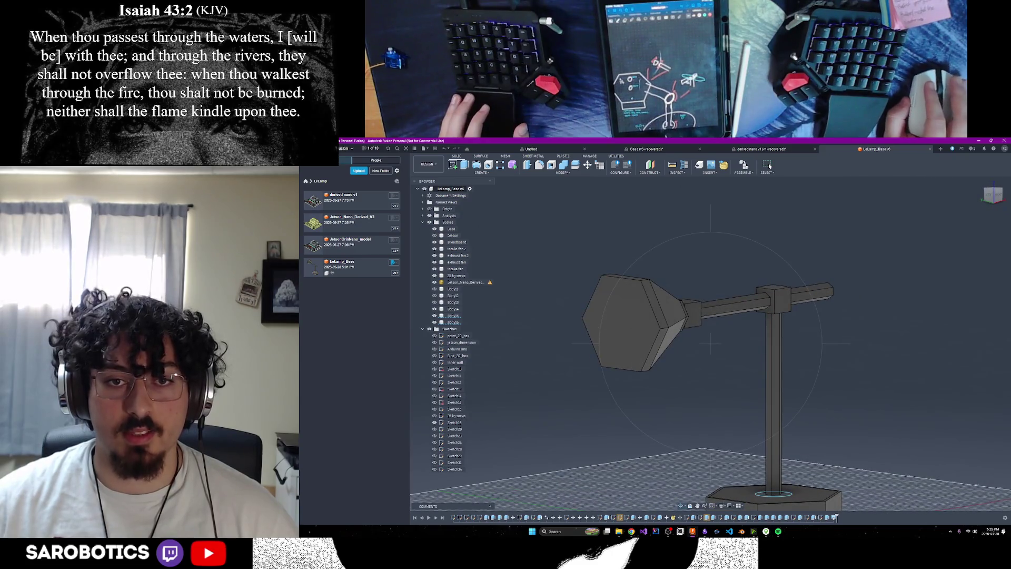
middle_click_drag(600, 309, 538, 316, "shift")
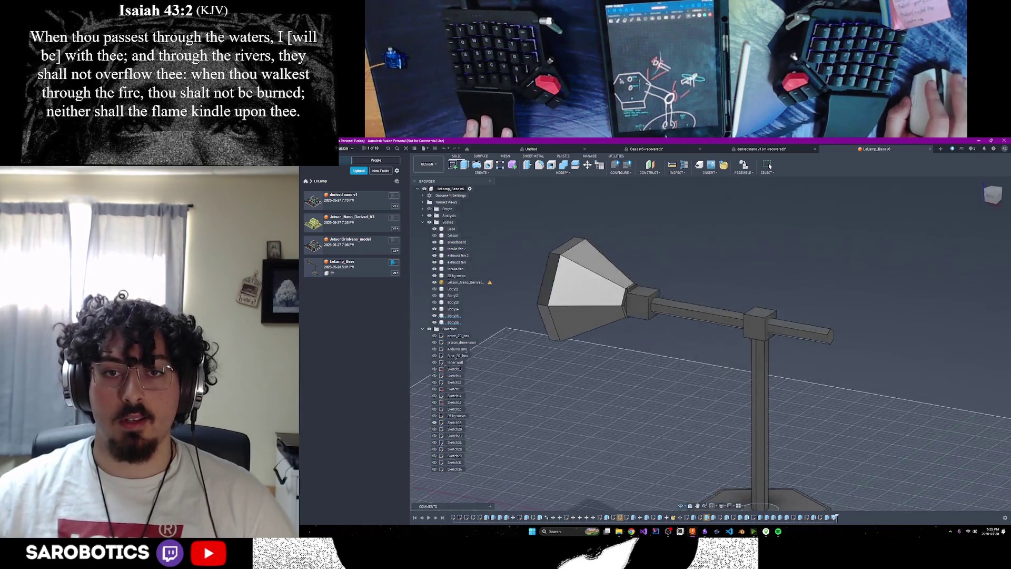
key("shift+F6")
middle_click_drag(770, 166, 770, 166, "shift")
key("alt+Tab")
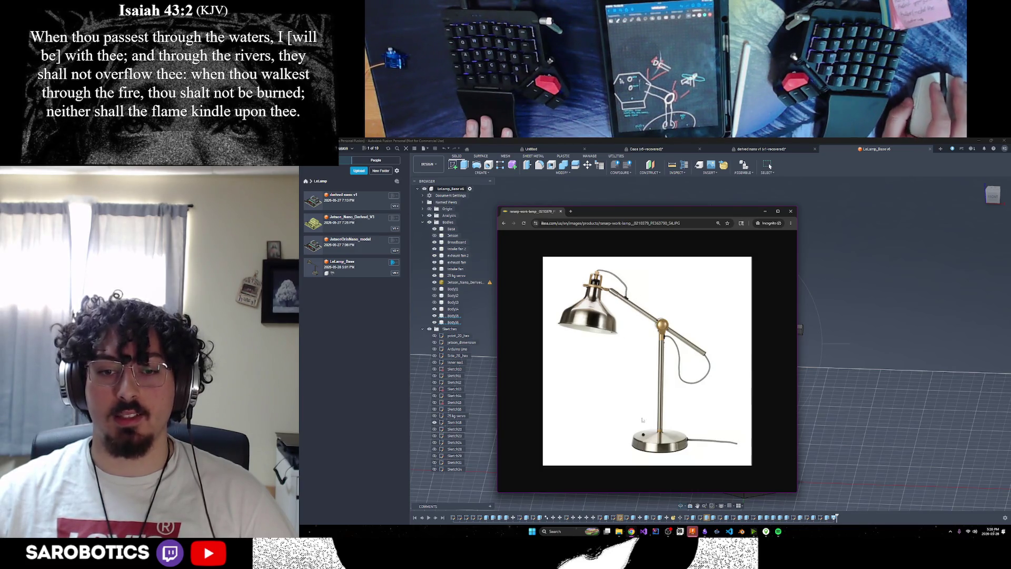
Glance at the IKEA steampunk lamp image results, then go back to Fusion and orbit to a side view.
mouse_move(631, 531)
mouse_move(699, 514)
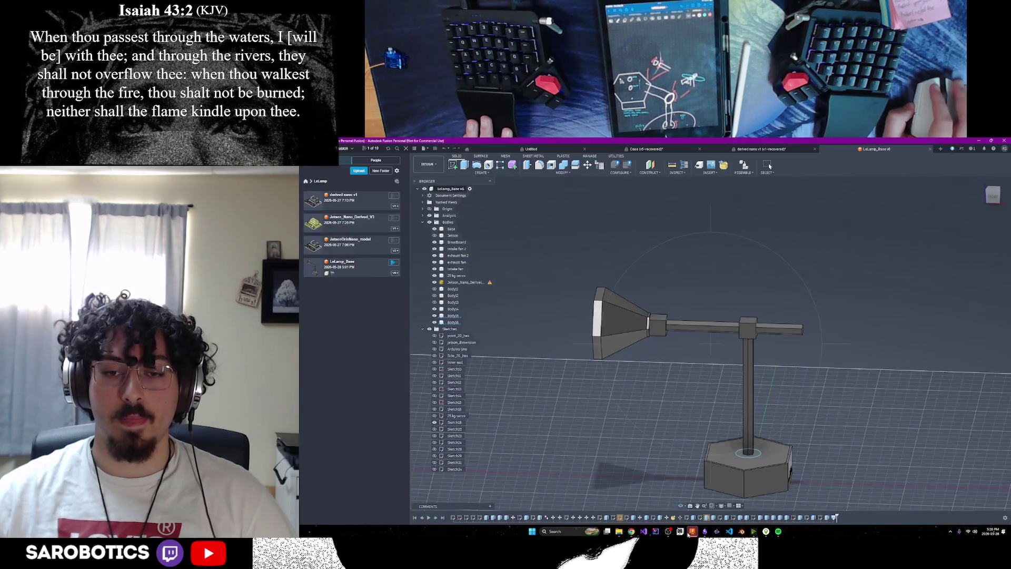
middle_click_drag(737, 317, 769, 166, "shift")
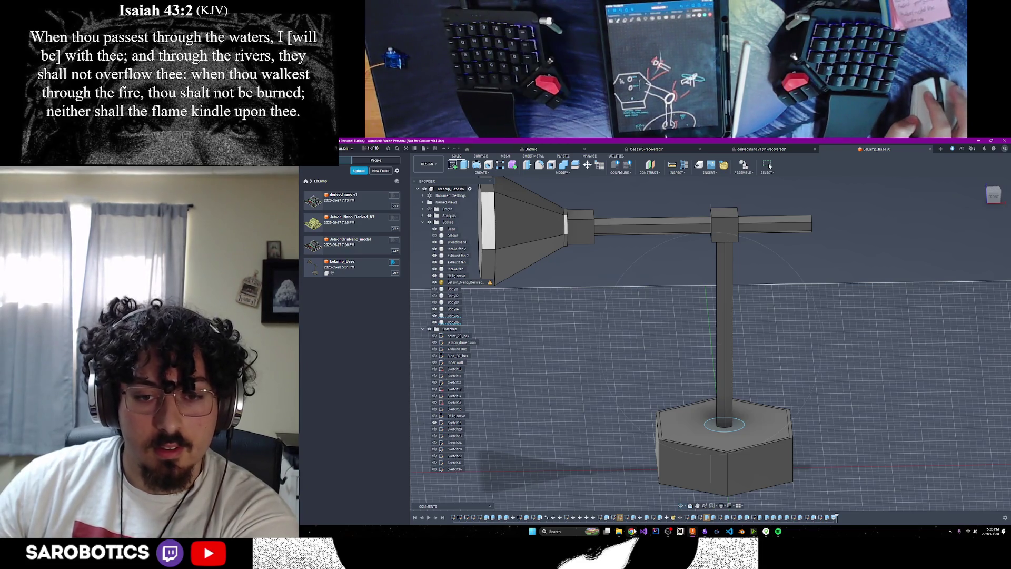
mouse_move(635, 534)
mouse_move(662, 505)
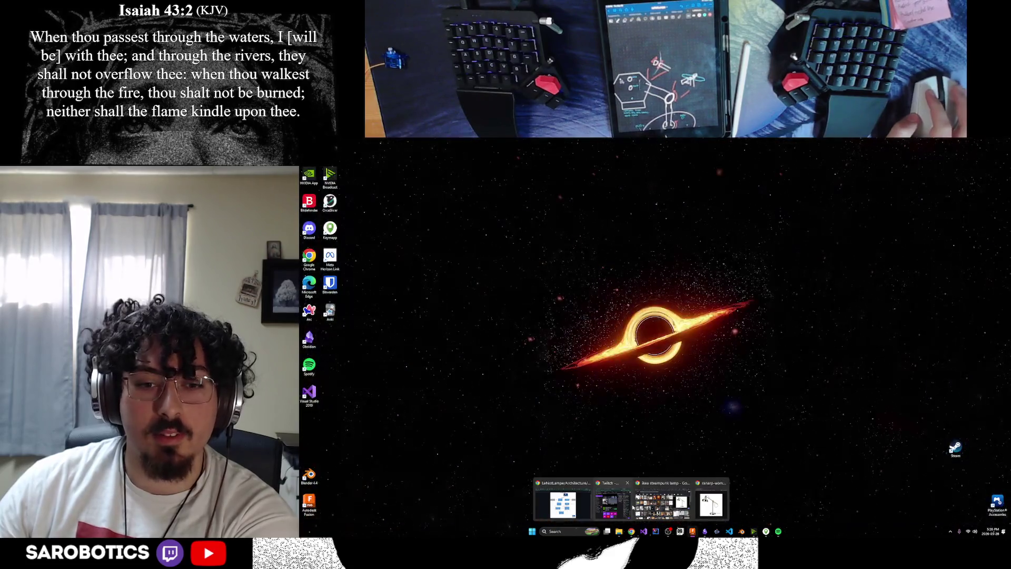
mouse_move(570, 510)
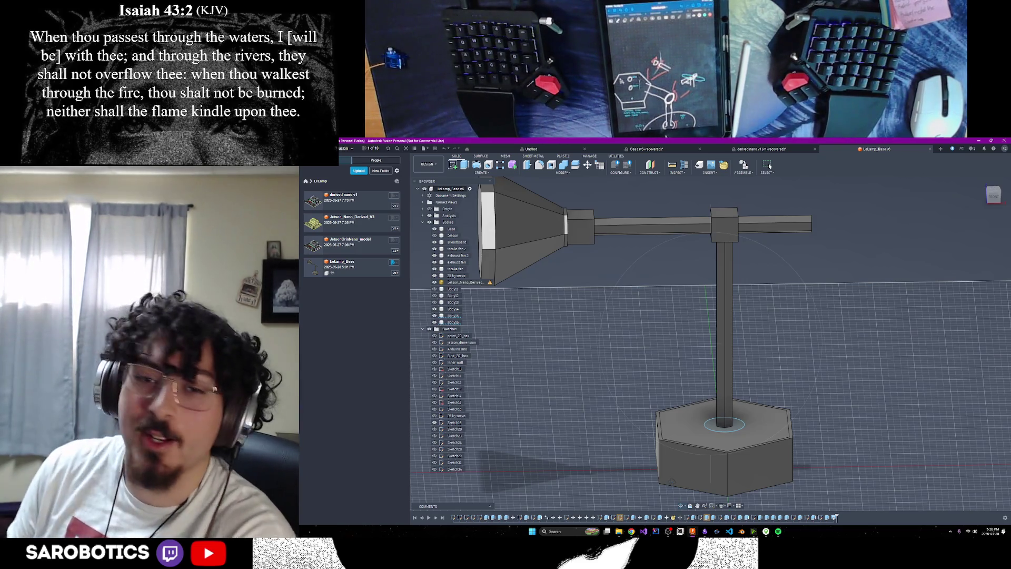
mouse_move(701, 263)
middle_mouse_down("shift")
mouse_move(674, 300)
mouse_move(718, 373)
middle_mouse_up("shift")
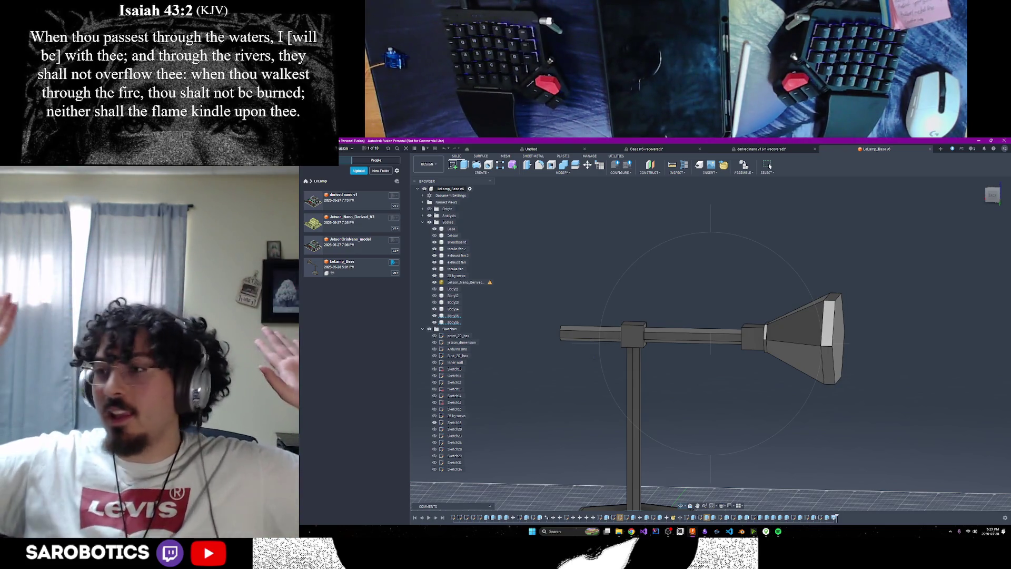
middle_click_drag(770, 166, 769, 166, "shift")
mouse_move(772, 339)
middle_mouse_down("shift")
mouse_move(711, 452)
mouse_move(715, 463)
middle_mouse_up("shift")
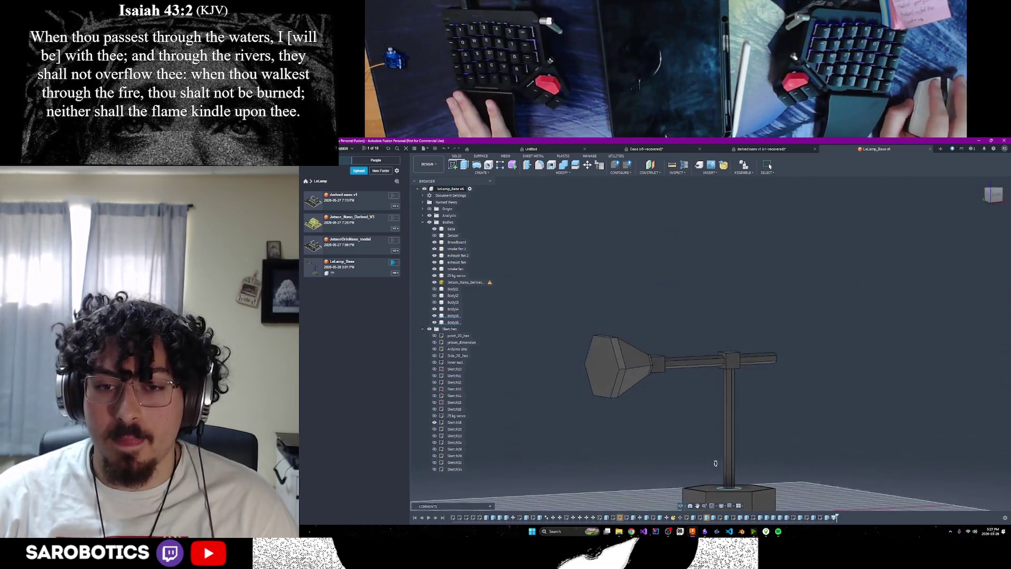
mouse_move(603, 349)
middle_mouse_down("shift")
mouse_move(648, 416)
mouse_move(859, 420)
mouse_move(906, 393)
mouse_move(920, 324)
mouse_move(959, 324)
mouse_move(924, 335)
middle_mouse_up("shift")
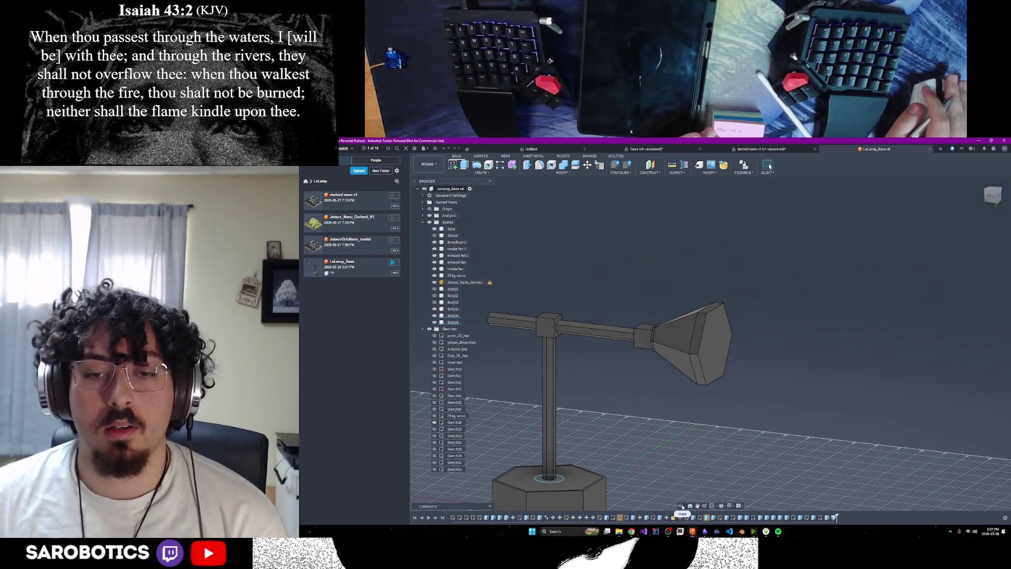
middle_click_drag(712, 345, 580, 353, "shift")
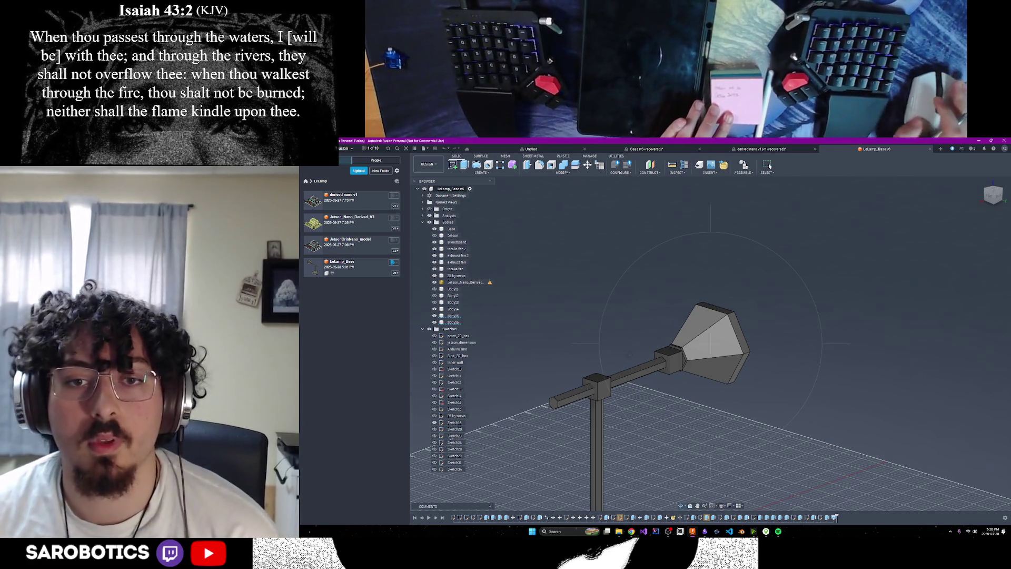
key("F6")
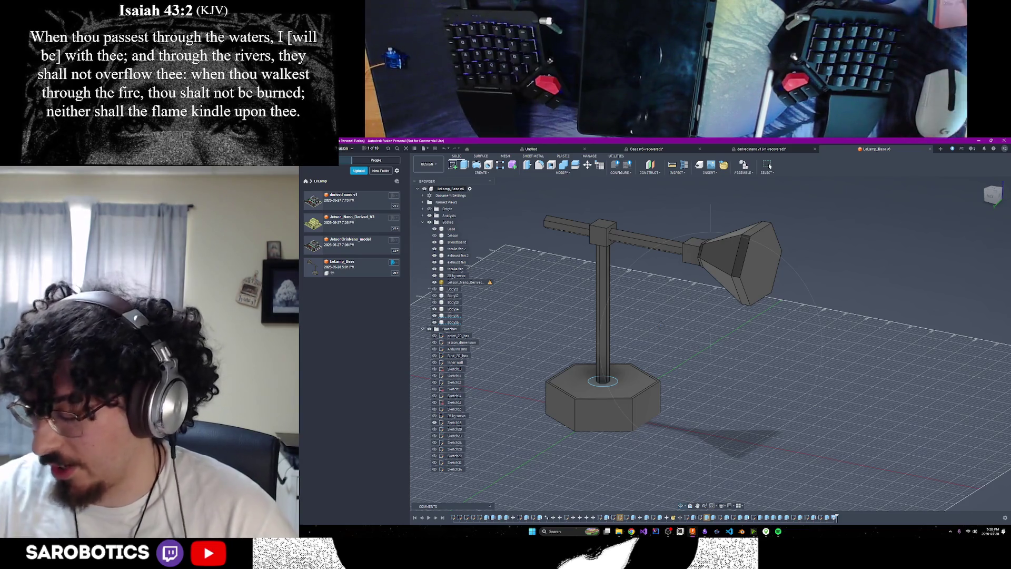
key("F6")
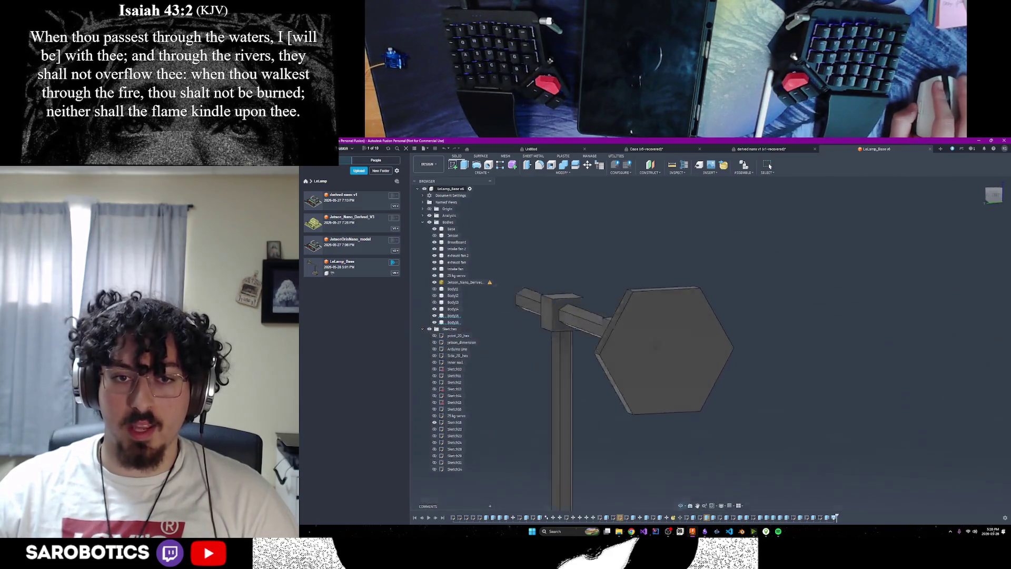
middle_click_drag(817, 337, 824, 335, "shift")
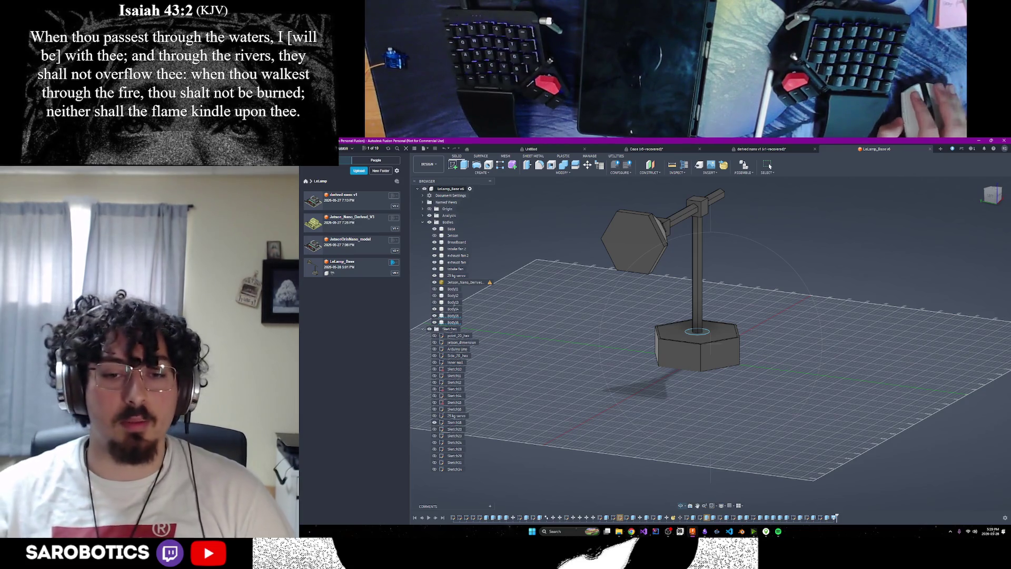
mouse_move(631, 531)
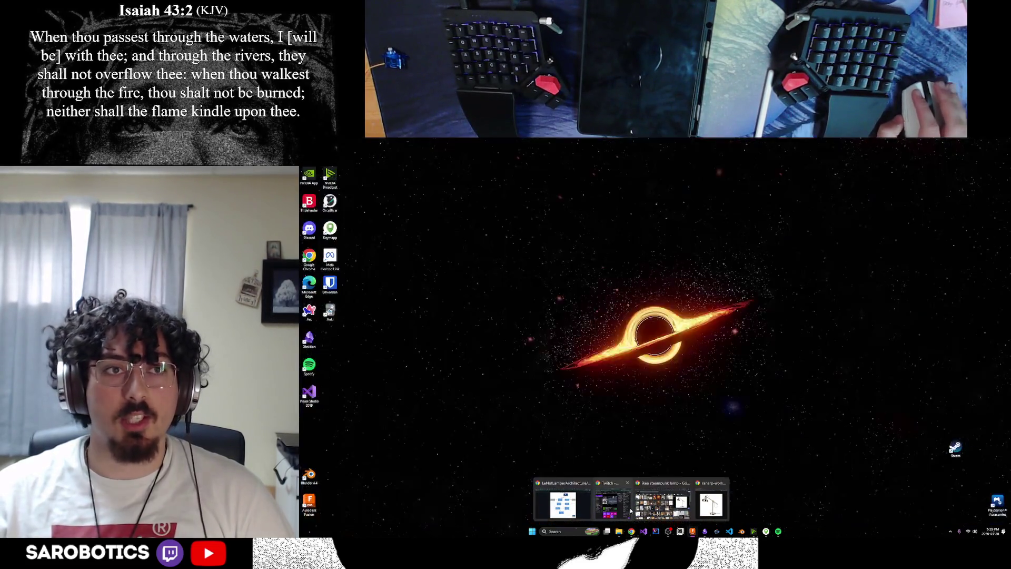
Read the LeLamp about page in Chrome, then move on to the SW/CV Challenge PDF.
left_click(573, 506)
left_click(433, 143)
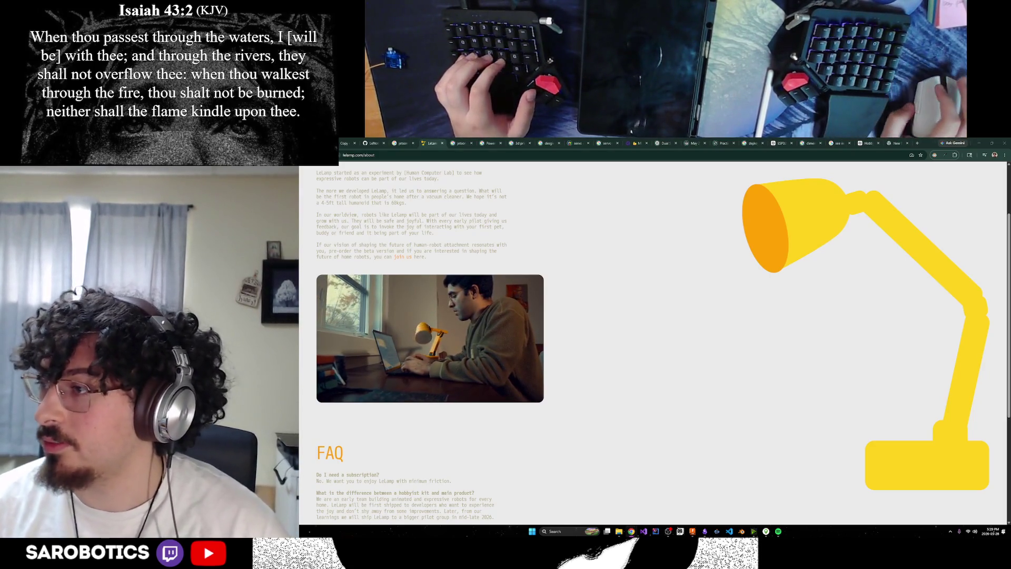
left_click(347, 143)
scroll(645, 317, "down", 5)
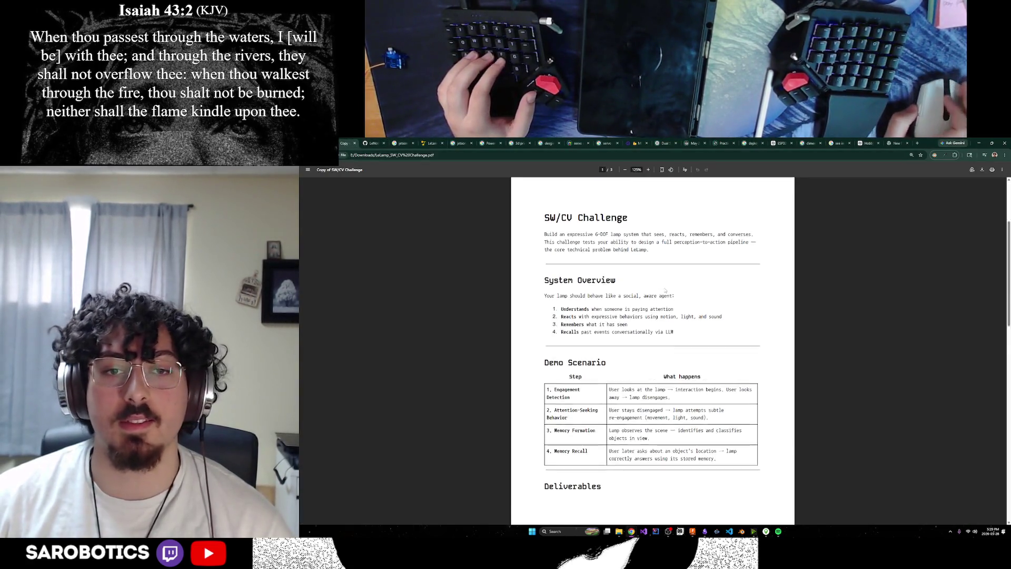
Scroll back up the SW/CV Challenge PDF and return to the LeLamp design in Fusion.
scroll(645, 317, "up", 4)
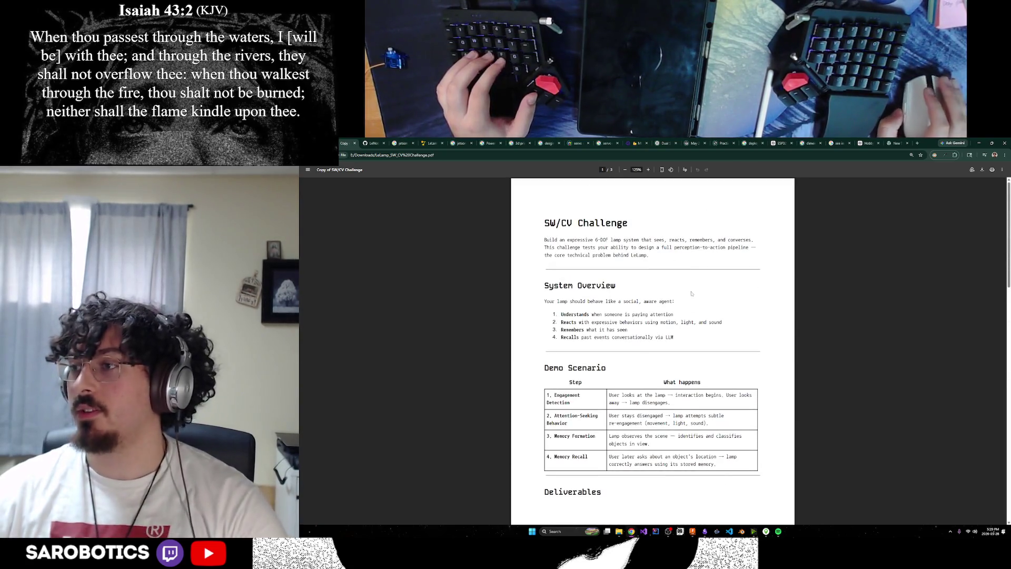
left_click(692, 532)
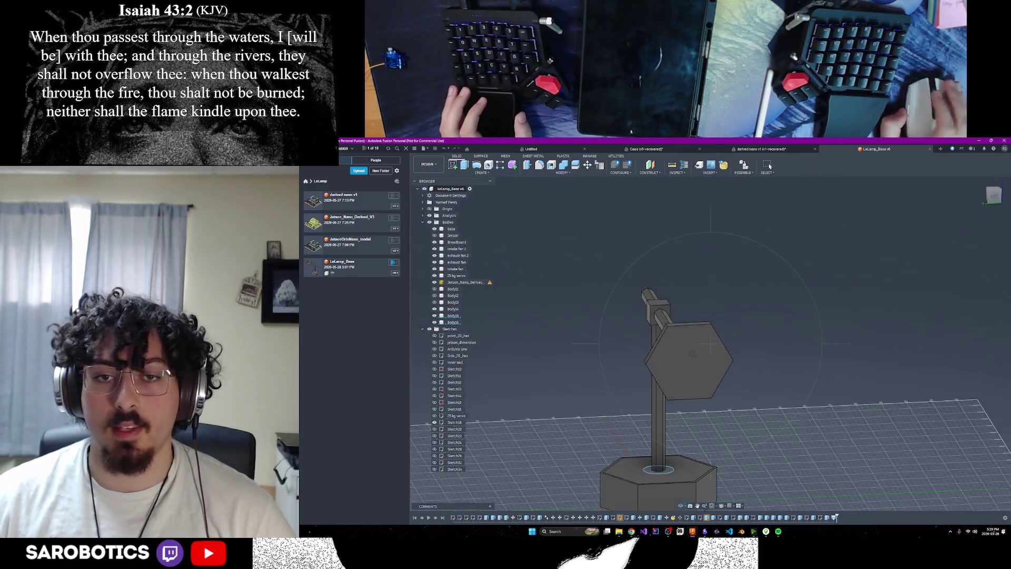
Collapse the Sketches folder, turn on Body15's visibility and select it for renaming.
left_click(423, 329)
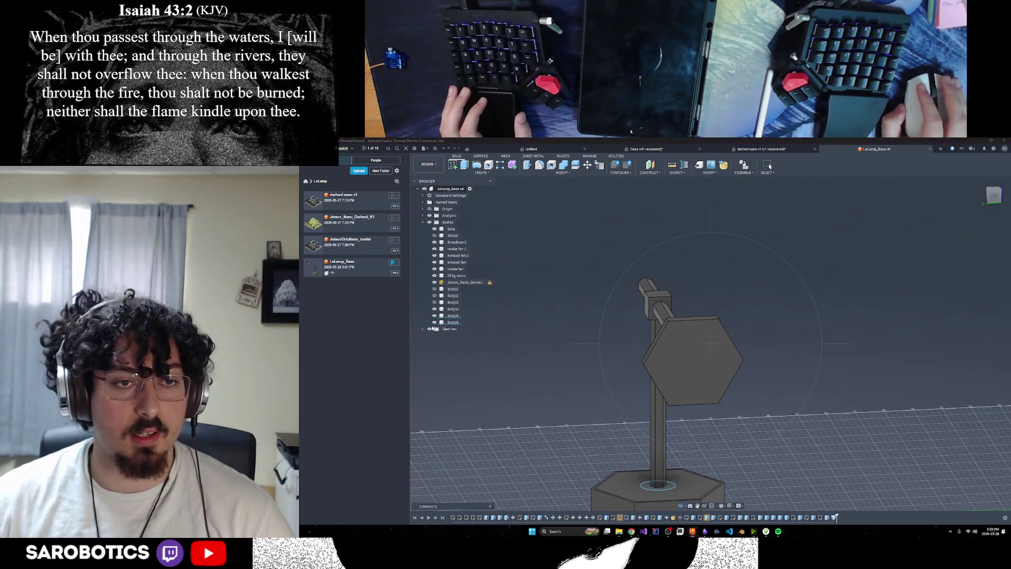
left_click(435, 315)
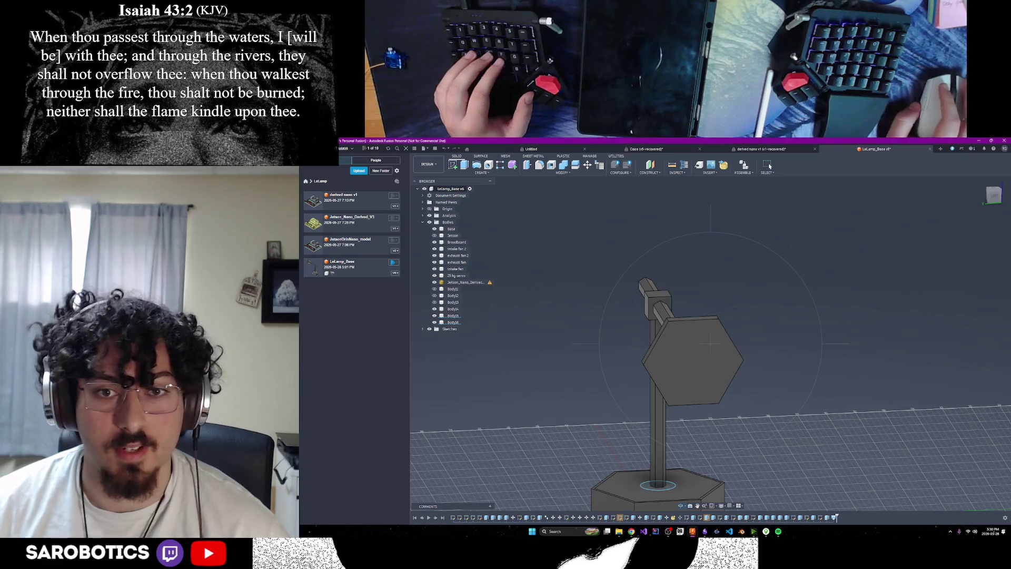
left_click(454, 316)
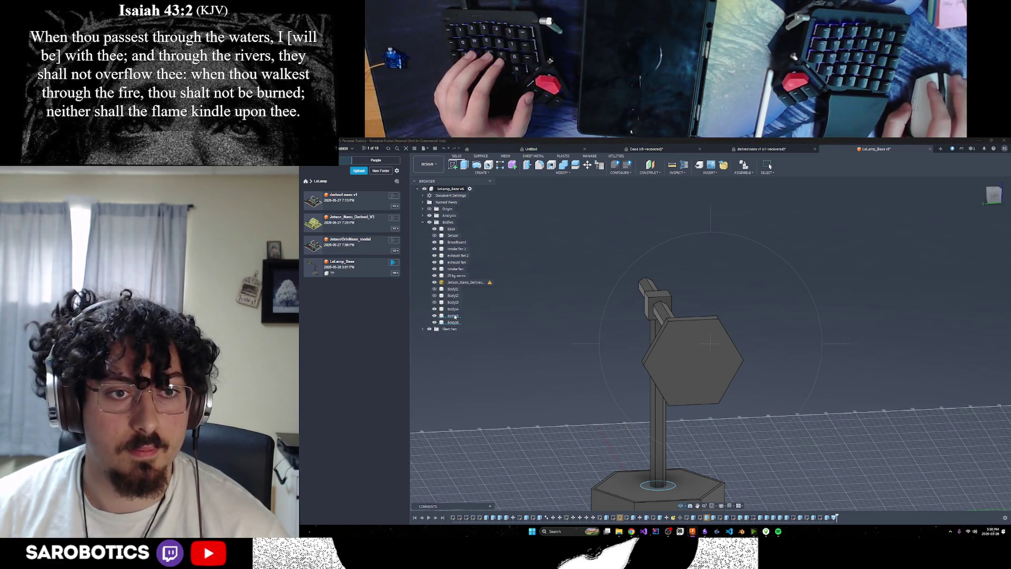
middle_click_drag(537, 330, 711, 344)
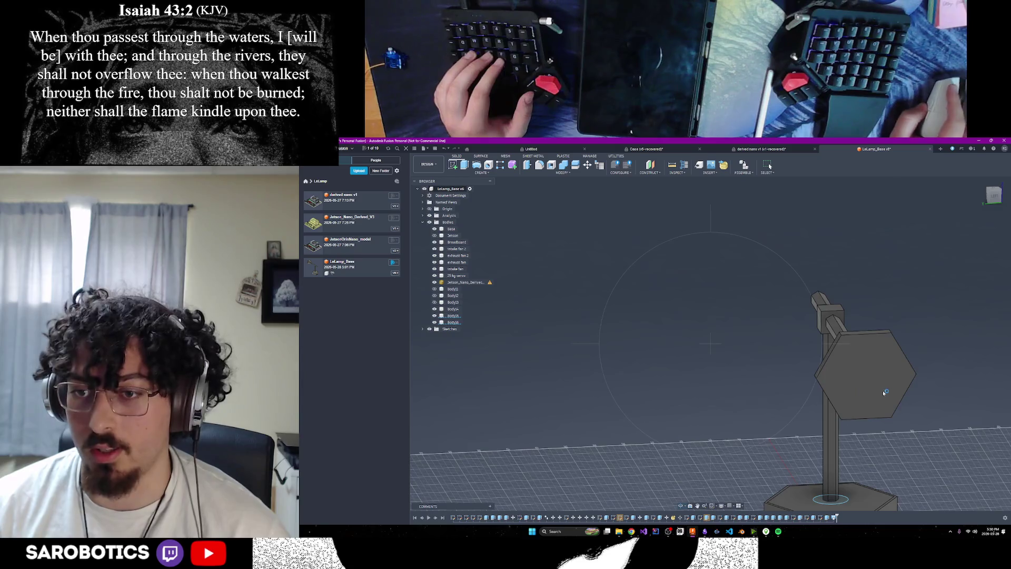
middle_click_drag(884, 393, 711, 346)
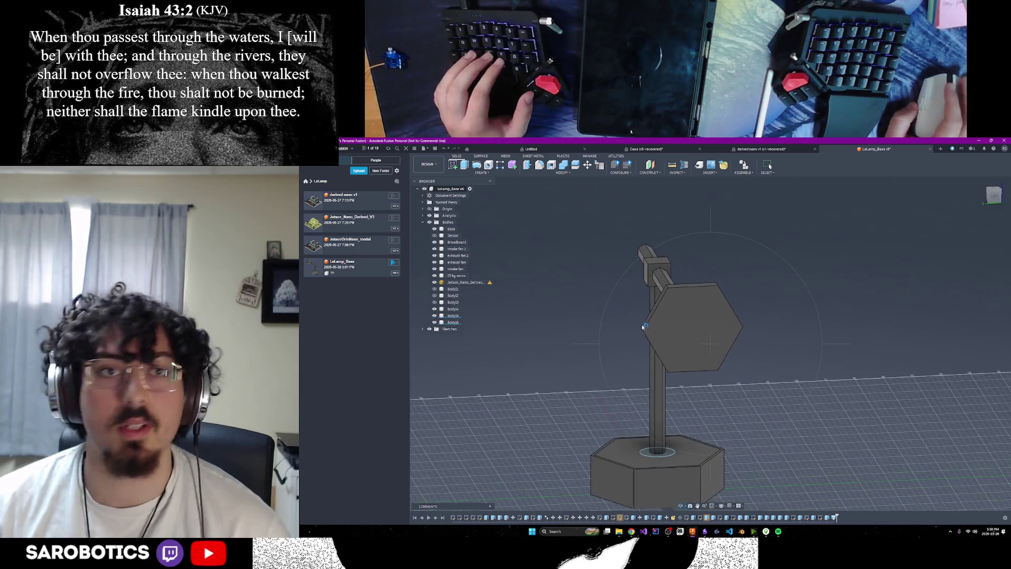
left_click(458, 316)
double_click(454, 316)
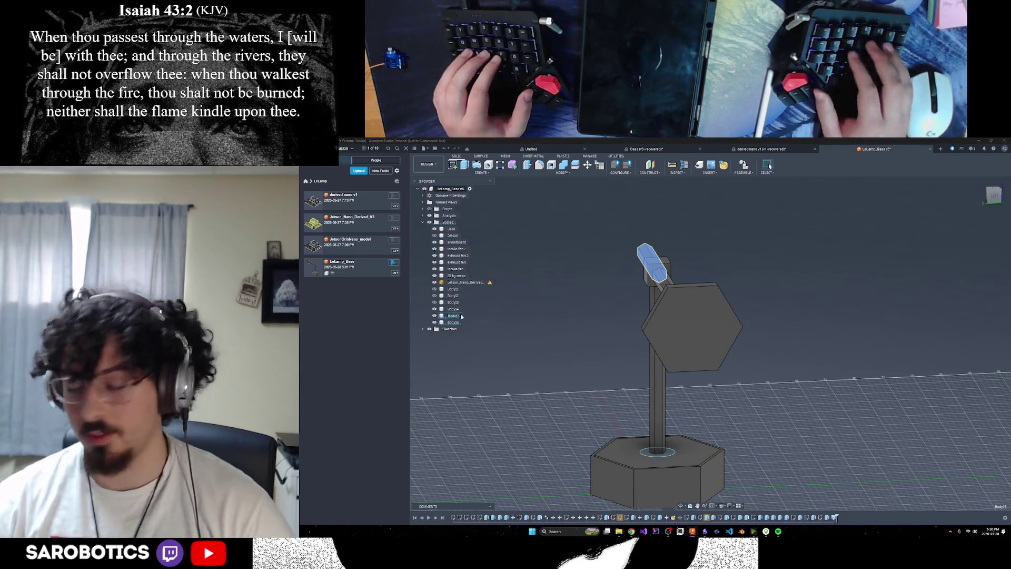
Name Body15 'Back Panel' and begin renaming Body14, the arm bracket.
type("Back Pan")
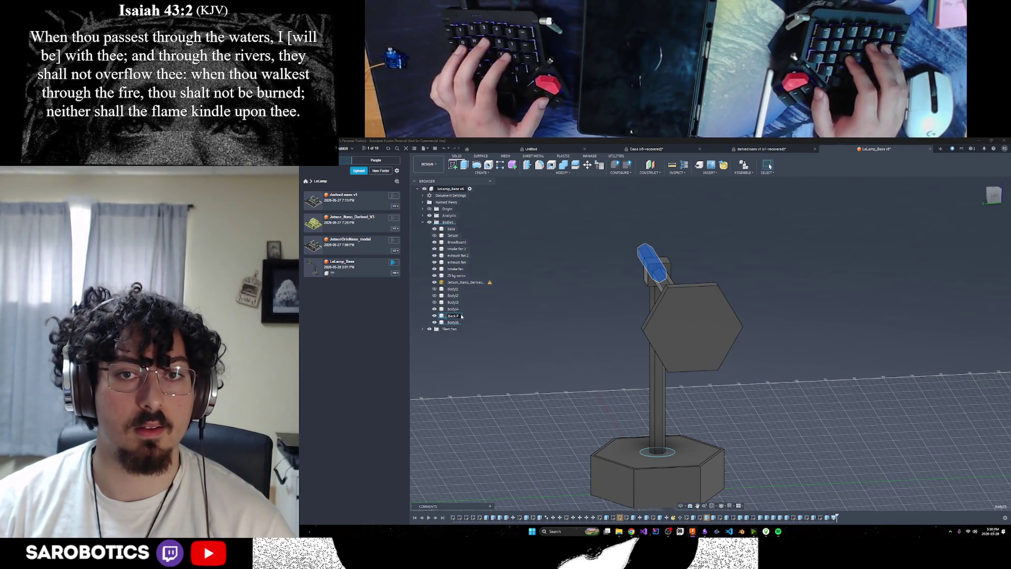
type("el")
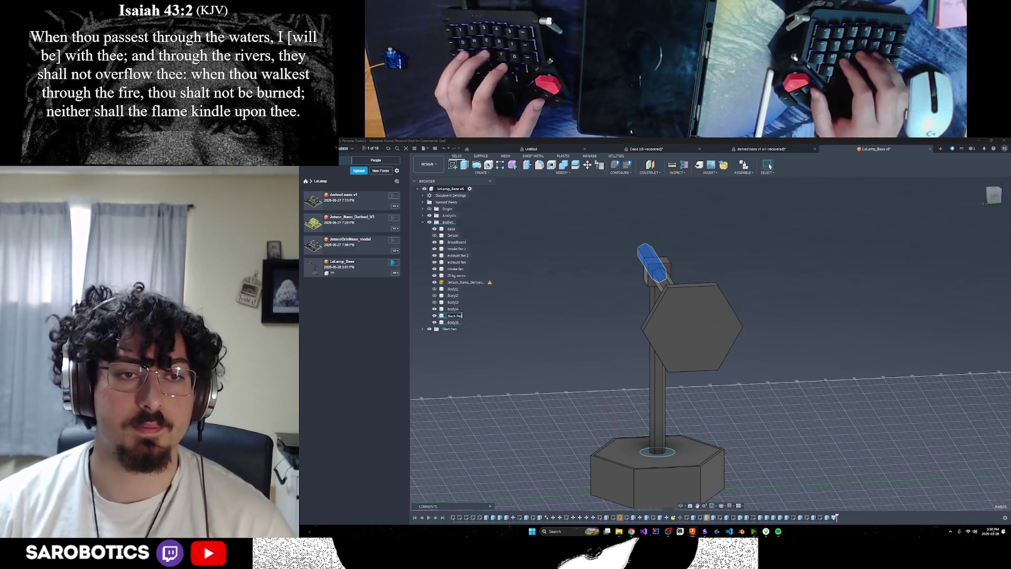
key("Return")
left_click(454, 322)
right_click(457, 326)
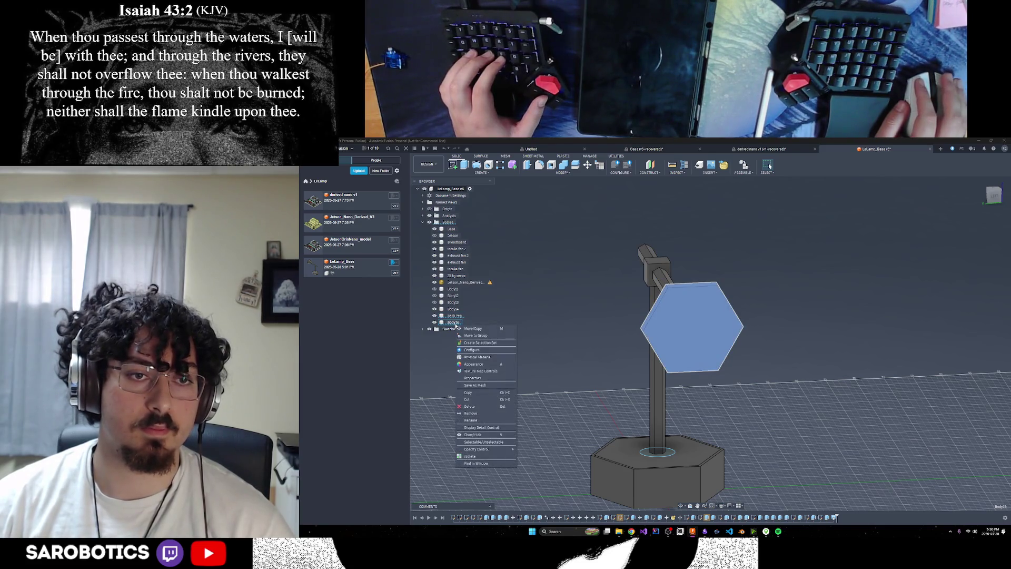
key("Escape")
left_click(453, 310)
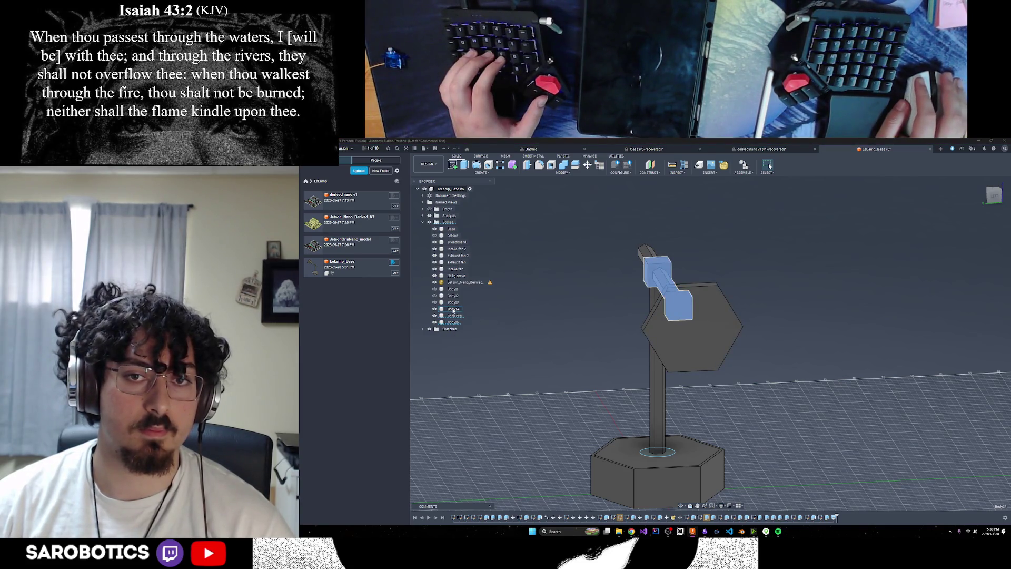
right_click(454, 310)
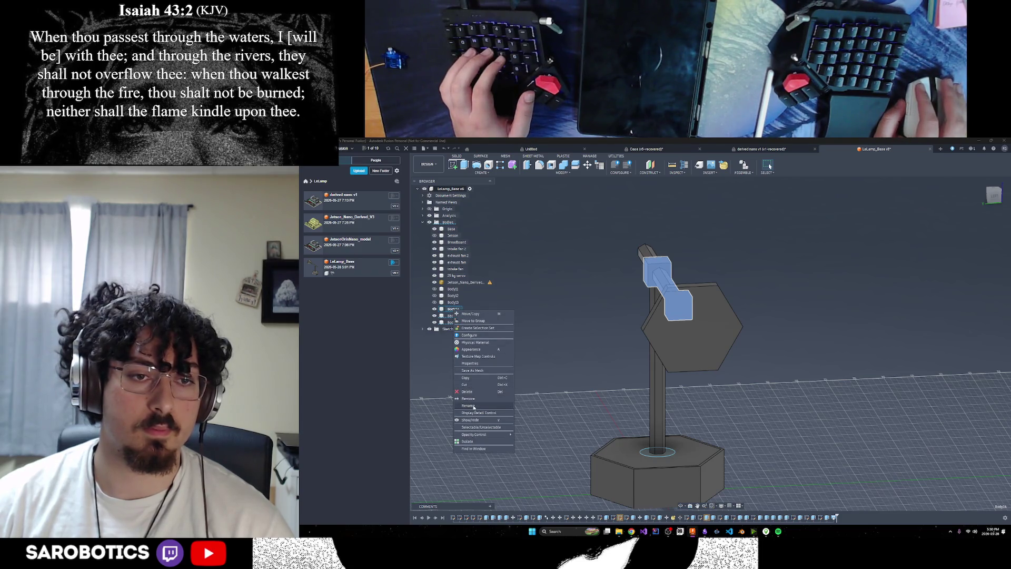
left_click(473, 405)
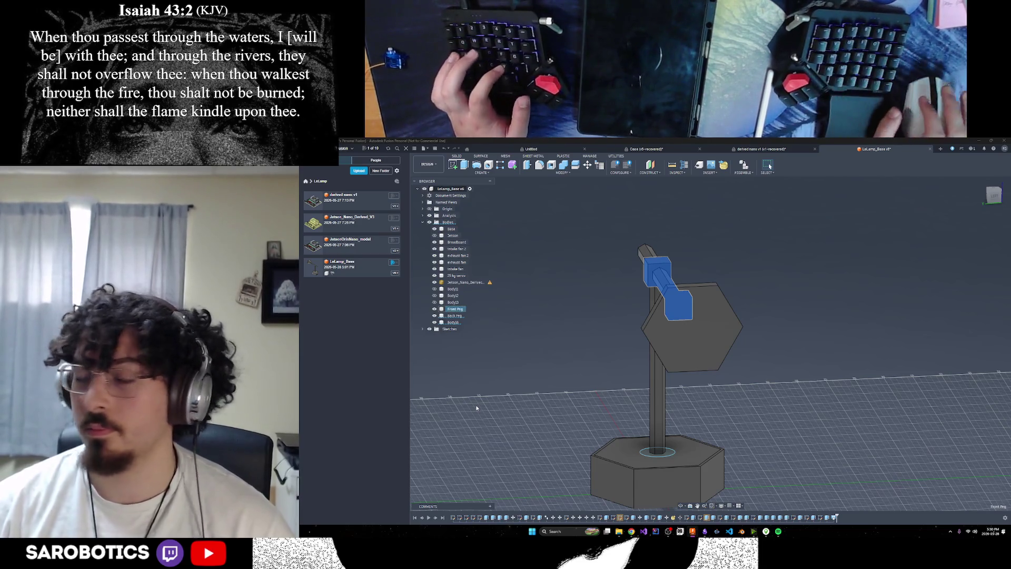
Rename Body16, the hexagon head, to 'Head/Lamp'.
left_click(454, 322)
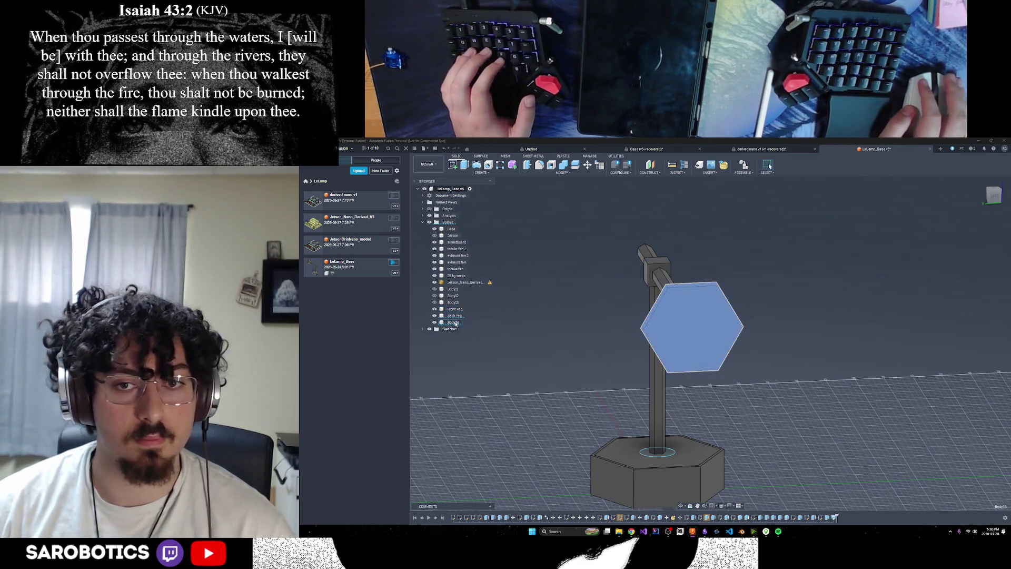
right_click(456, 323)
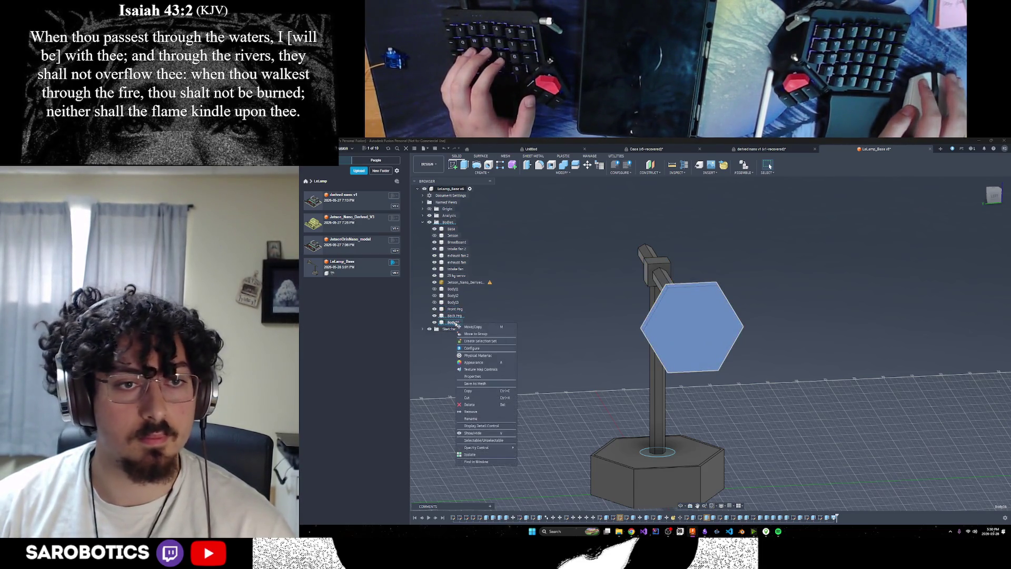
left_click(474, 418)
type("Head/La")
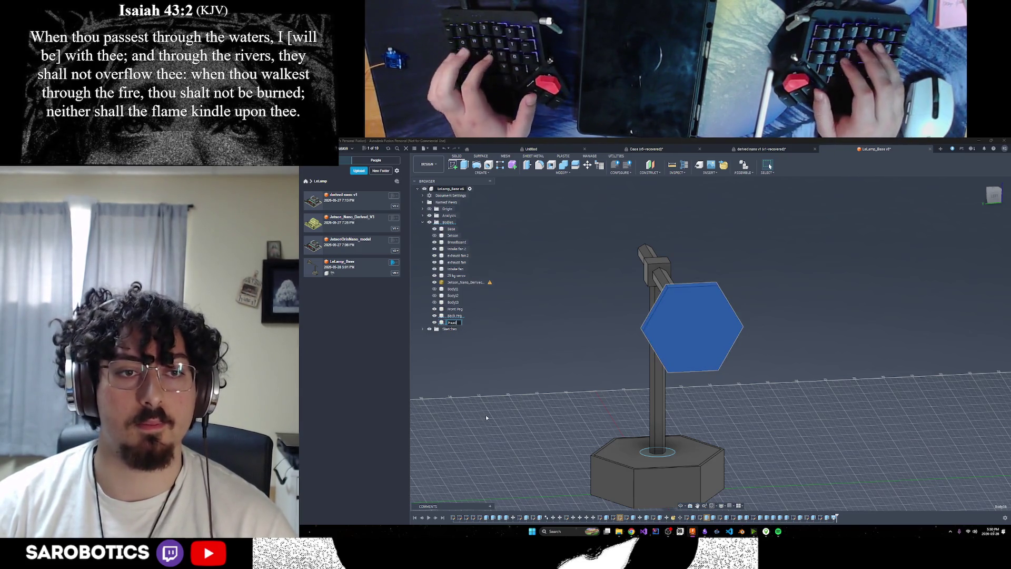
type("mp")
key("Return")
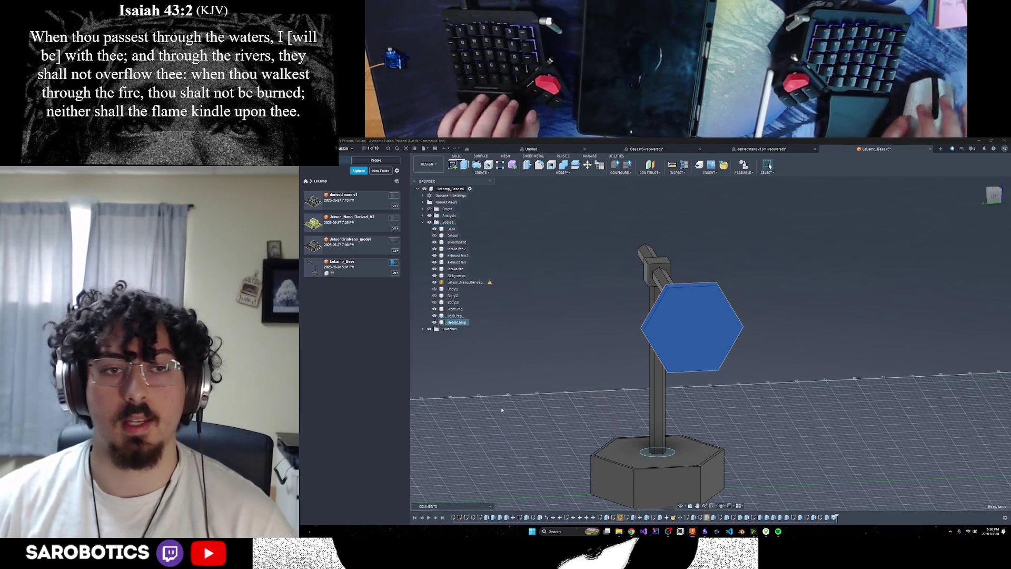
middle_click_drag(679, 353, 660, 465, "shift")
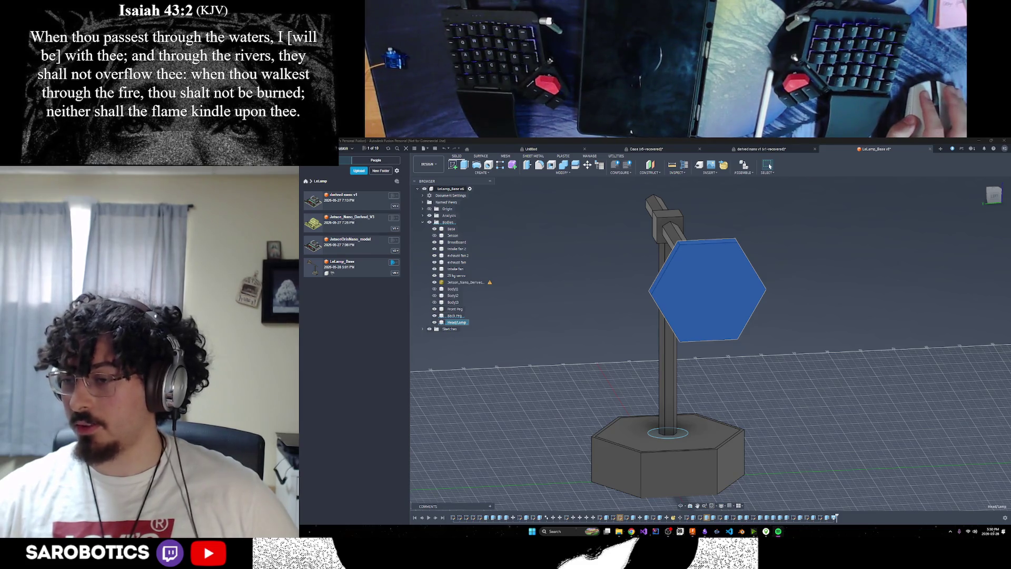
Make the head body see-through and view it from a straight side angle.
left_click(769, 166)
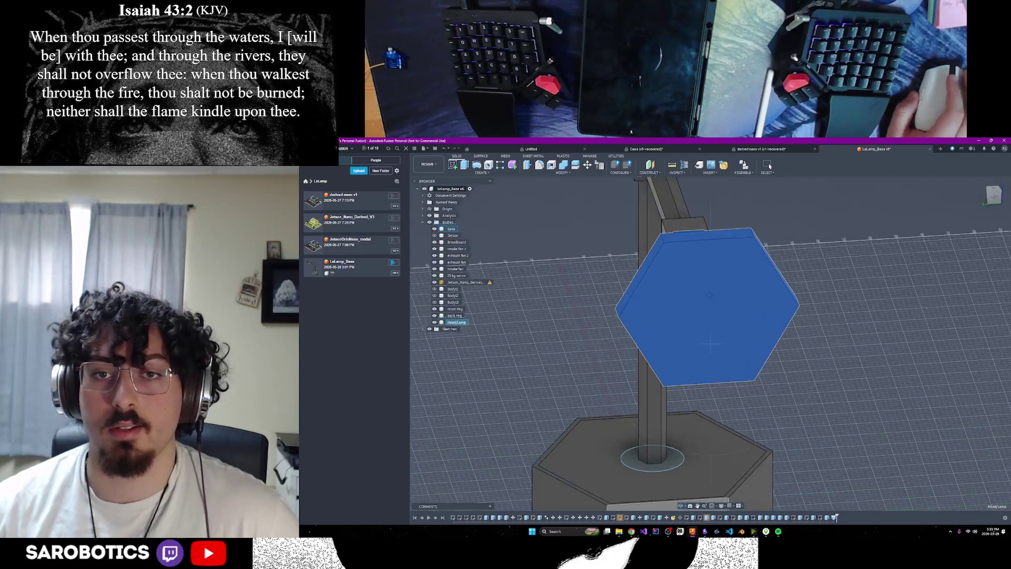
right_click(704, 259)
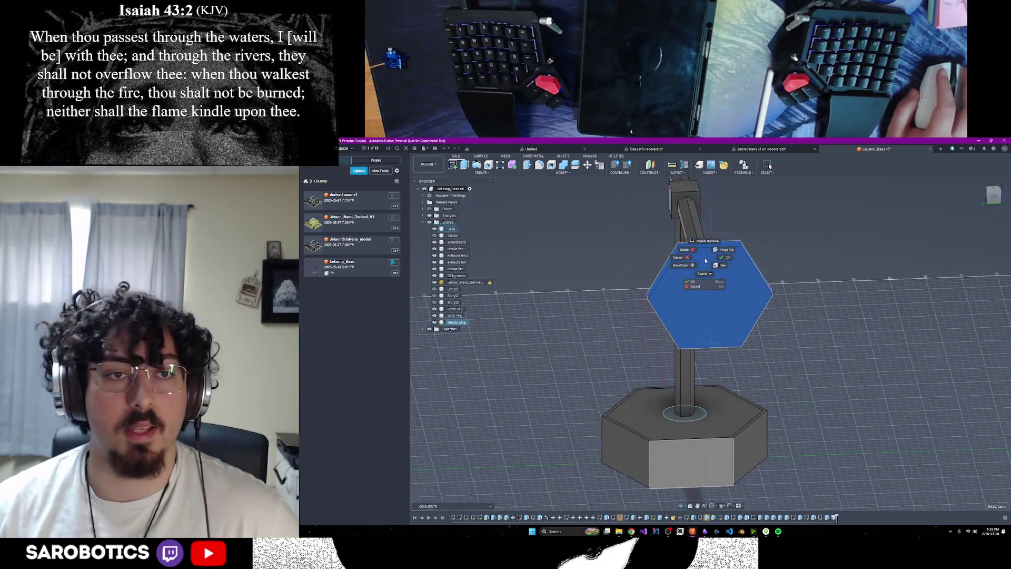
left_click(475, 307)
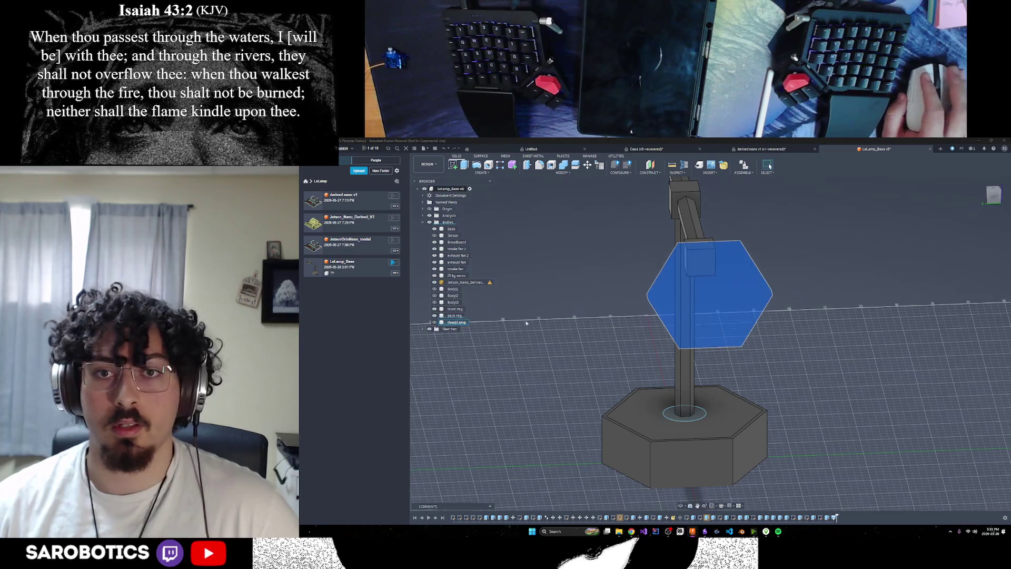
middle_click_drag(769, 295, 812, 298, "shift")
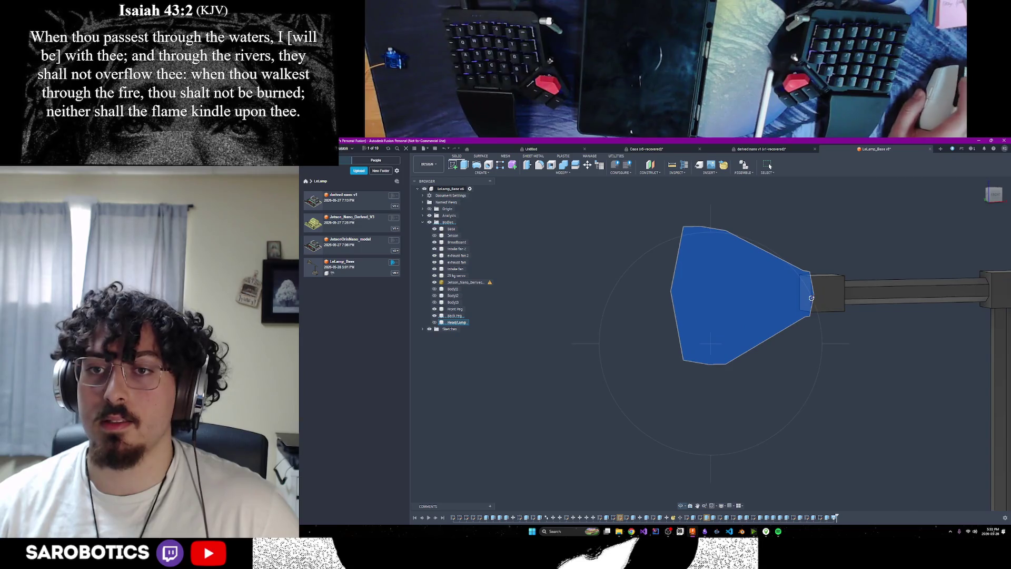
Expand the sketch list, hide Head/Lamp and orbit to a front view of the arm's end.
left_click(422, 329)
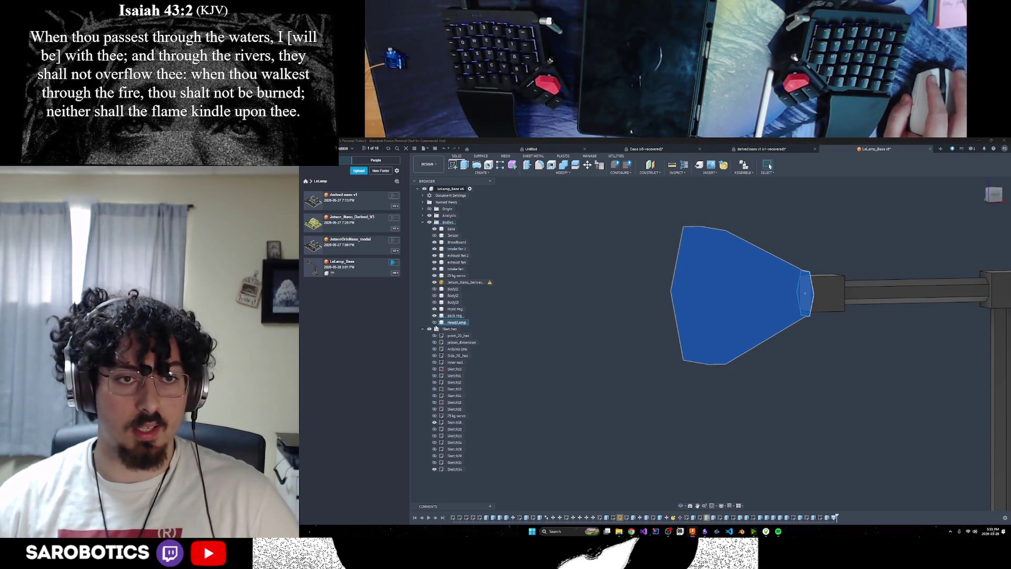
key("v")
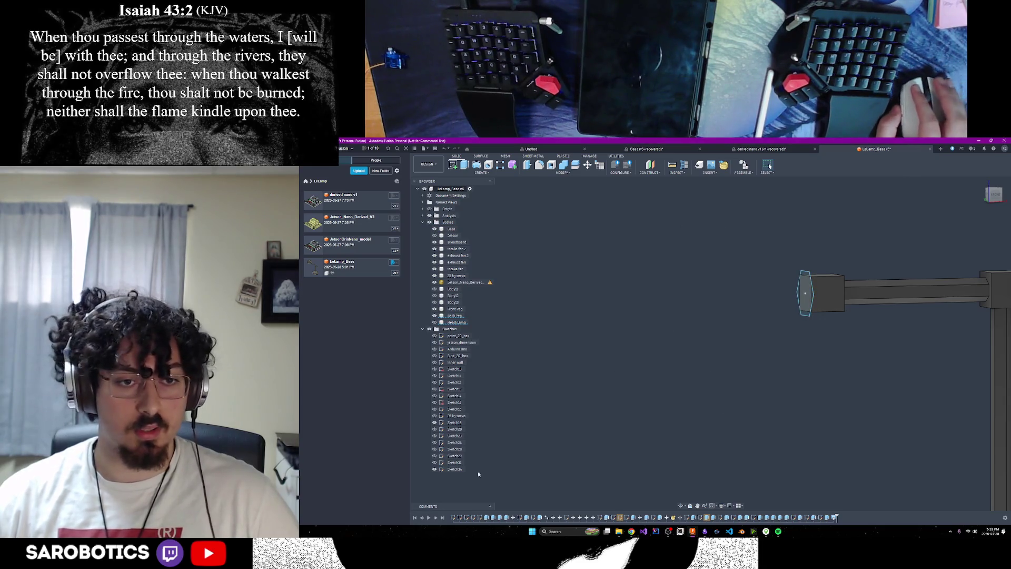
left_click(679, 507)
mouse_move(685, 368)
left_mouse_down()
mouse_move(738, 342)
mouse_move(769, 311)
left_mouse_up()
left_click_drag(695, 295, 710, 278)
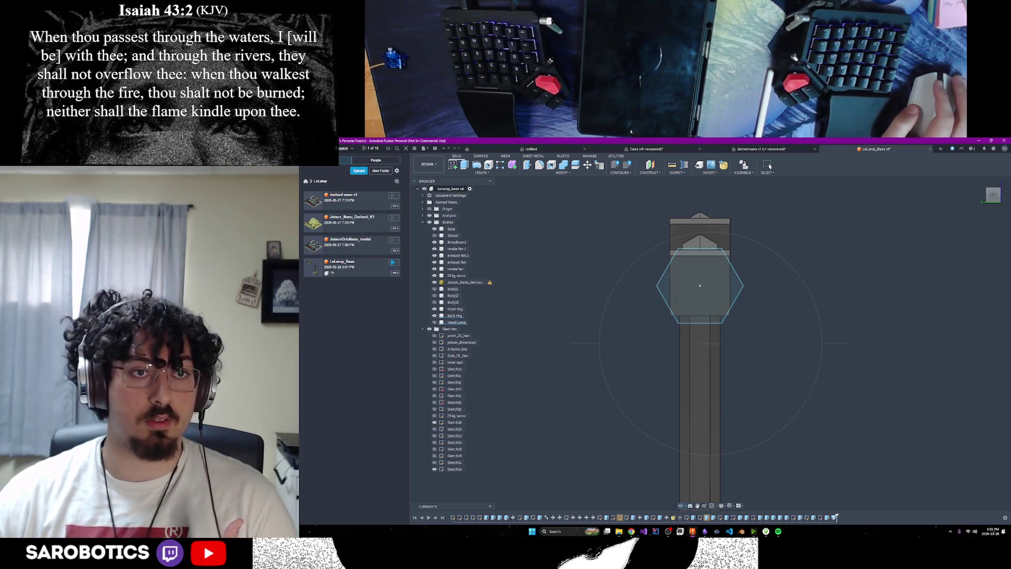
key("F6")
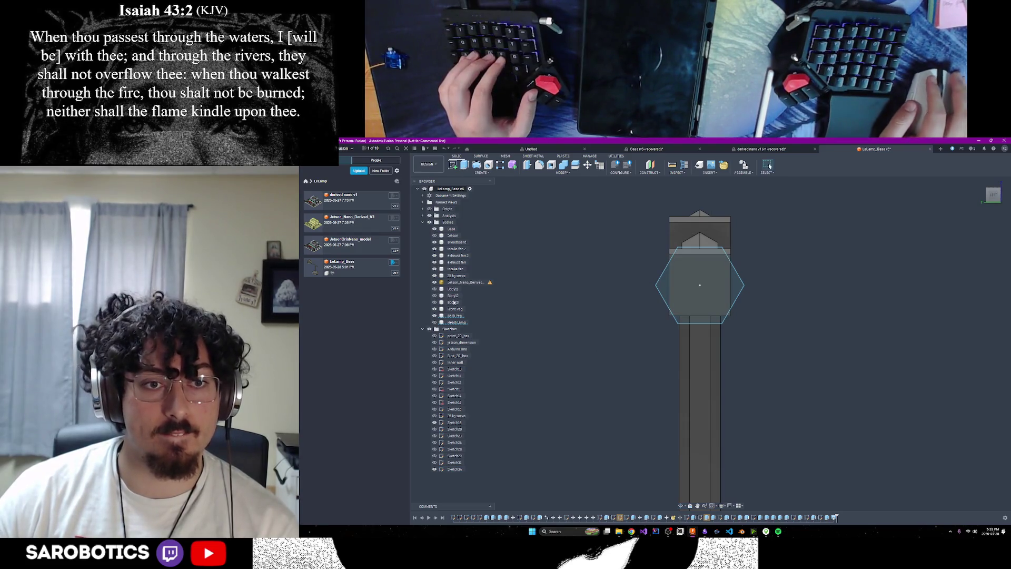
Start a sketch on the hex face and draw a 5 mm line from the hexagon's top edge.
left_click(465, 167)
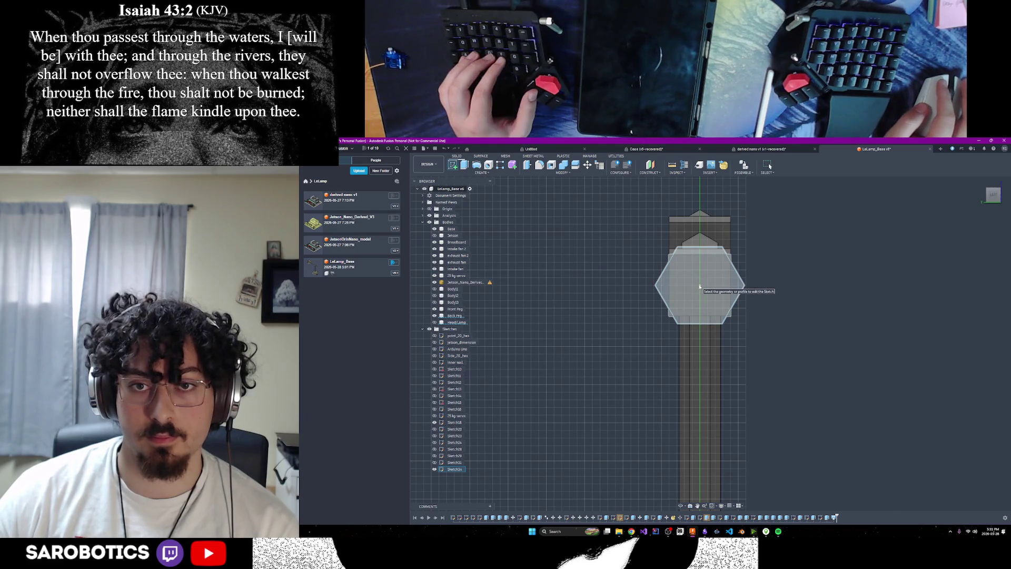
left_click(700, 286)
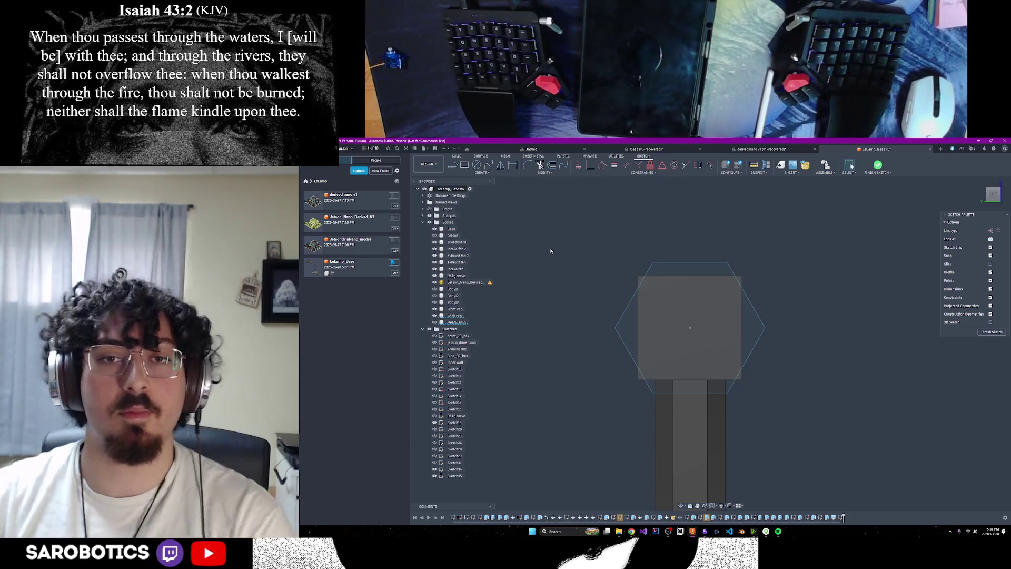
left_click(453, 168)
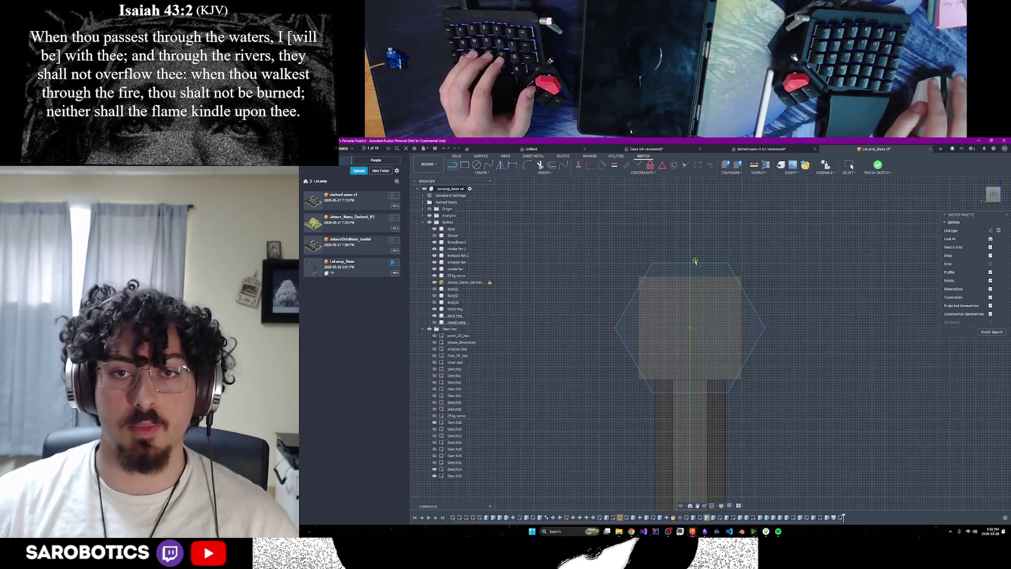
left_click(992, 230)
left_click(691, 264)
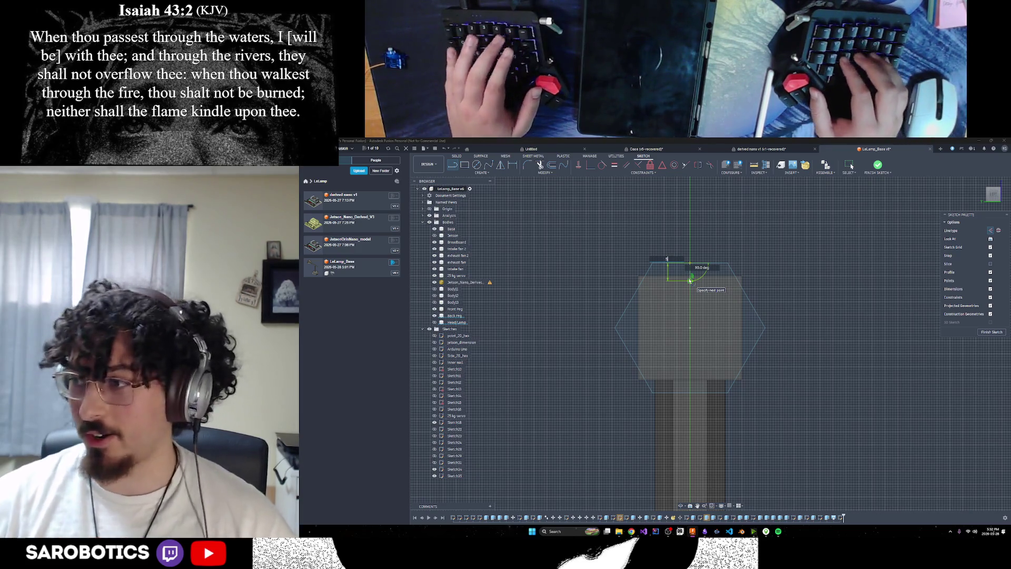
type("5")
key("Return")
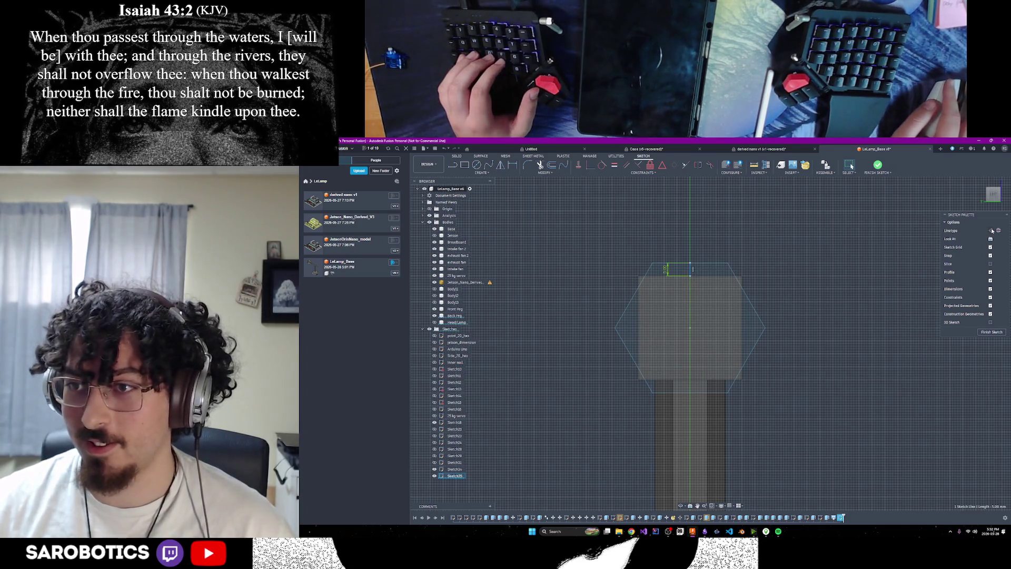
Convert the short 5 mm vertical line to construction geometry.
left_click(993, 230)
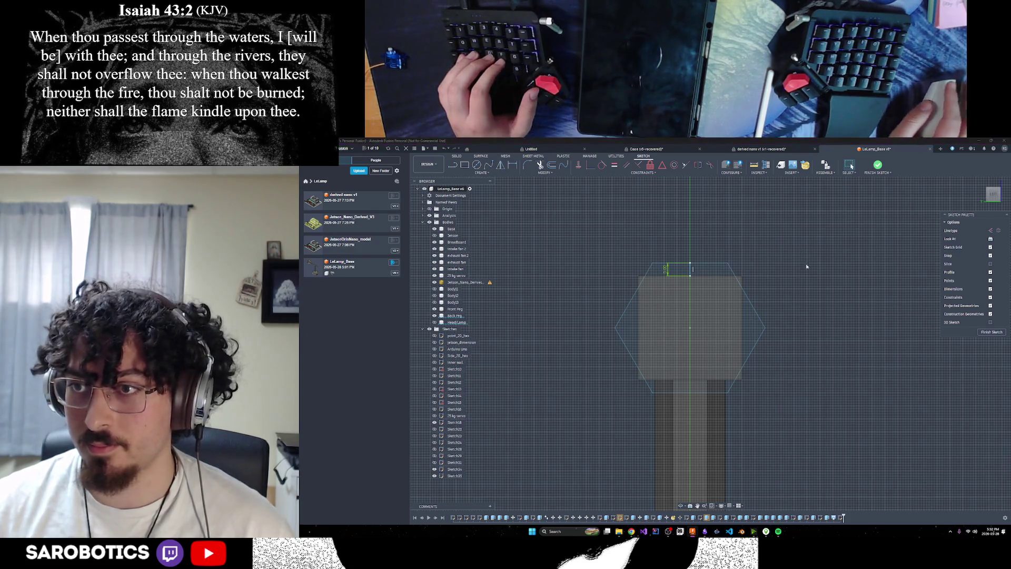
left_click(691, 270)
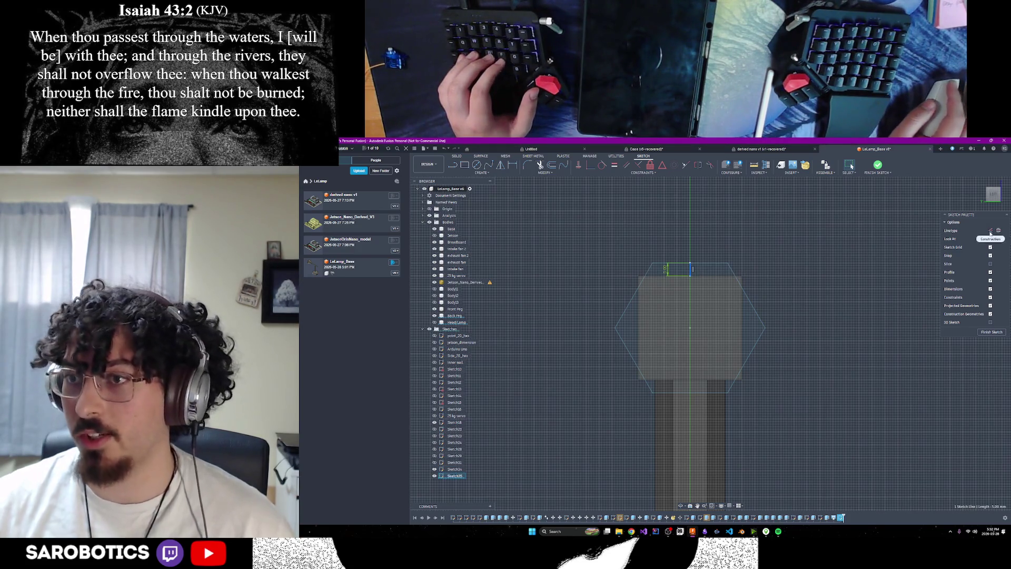
left_click(991, 230)
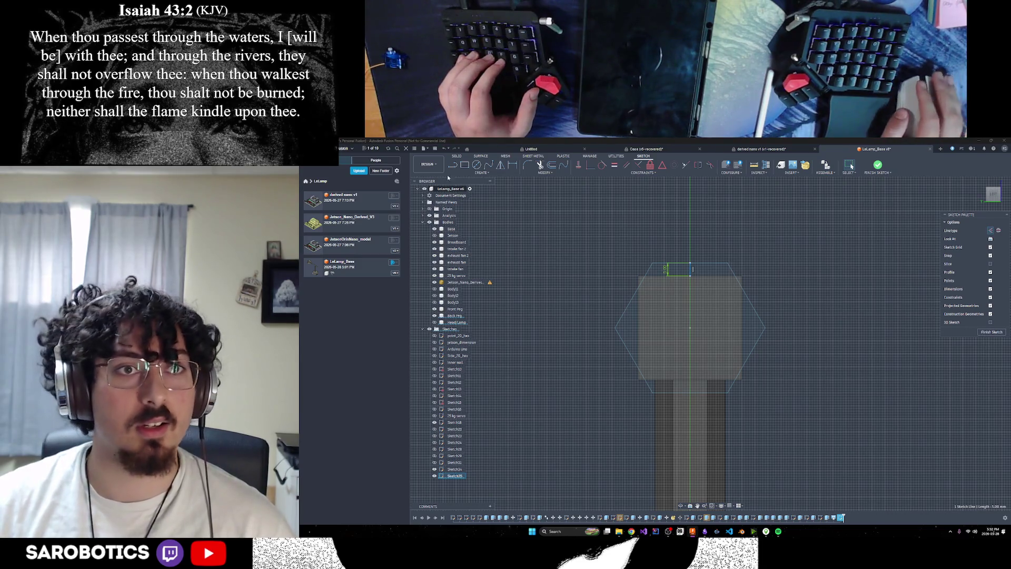
left_click(480, 172)
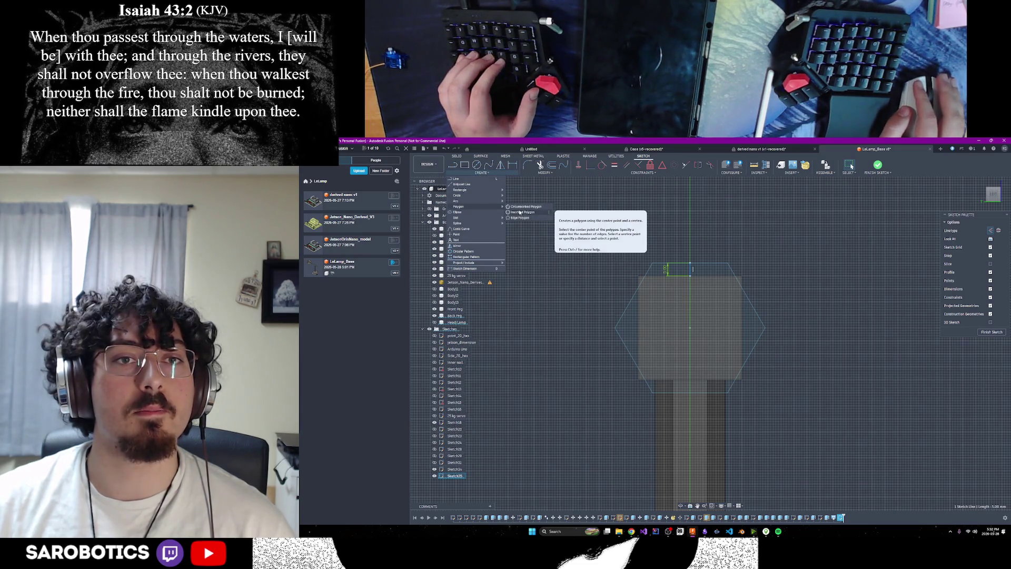
Try several polygon variants, centring a polygon on the head's sketch origin.
left_click(520, 213)
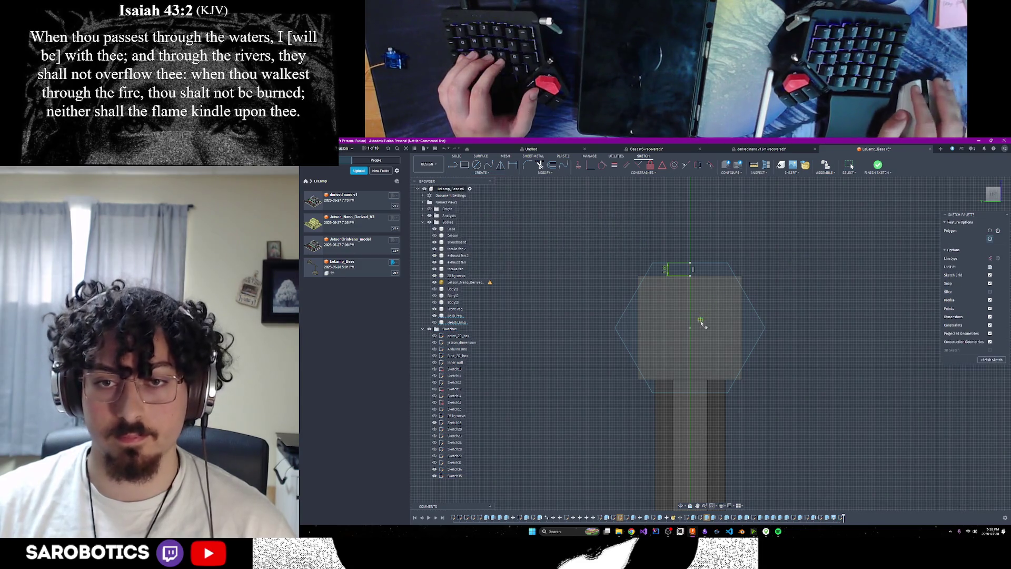
key("Escape")
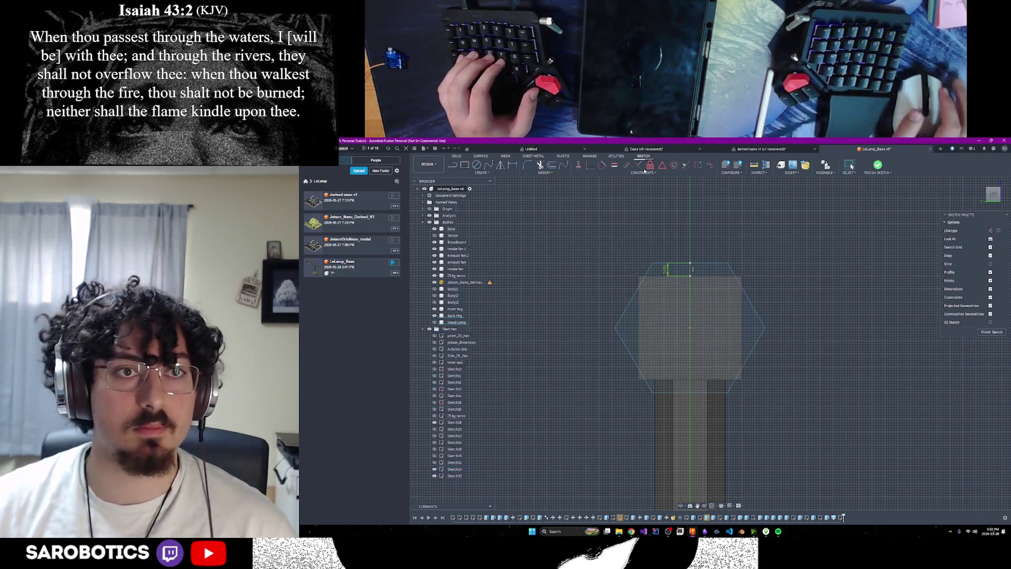
left_click(481, 172)
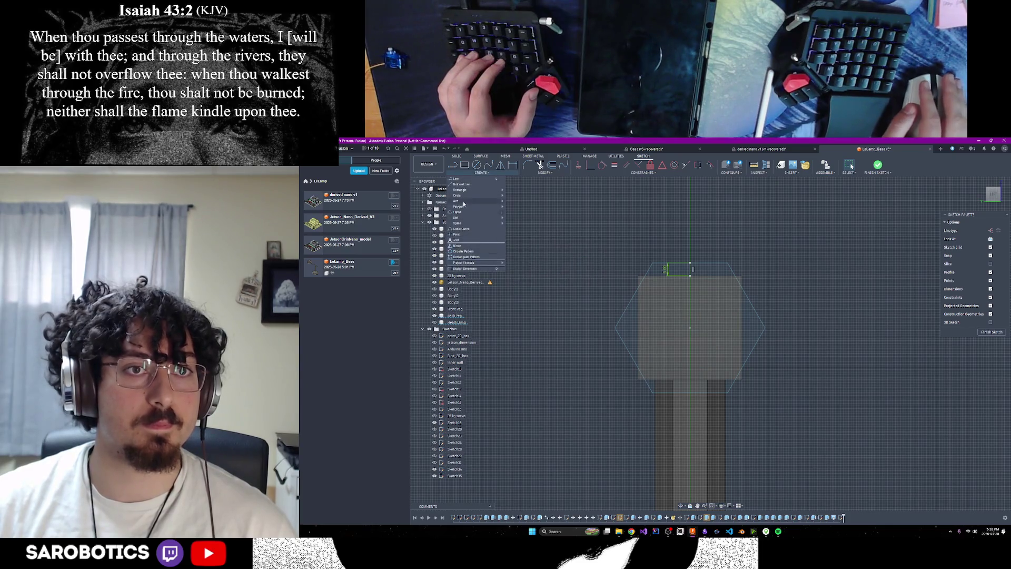
mouse_move(463, 206)
left_click(521, 212)
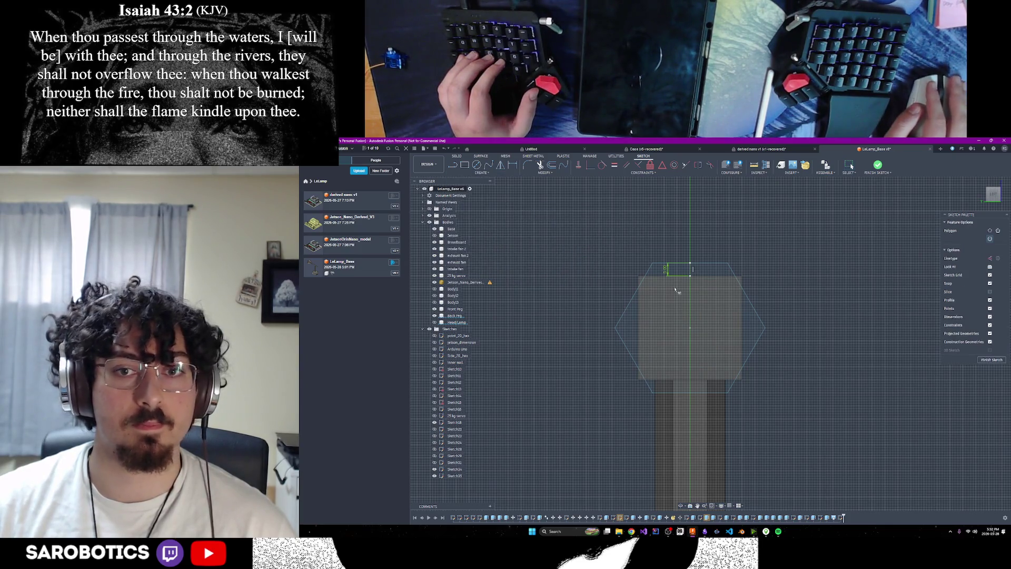
left_click(690, 328)
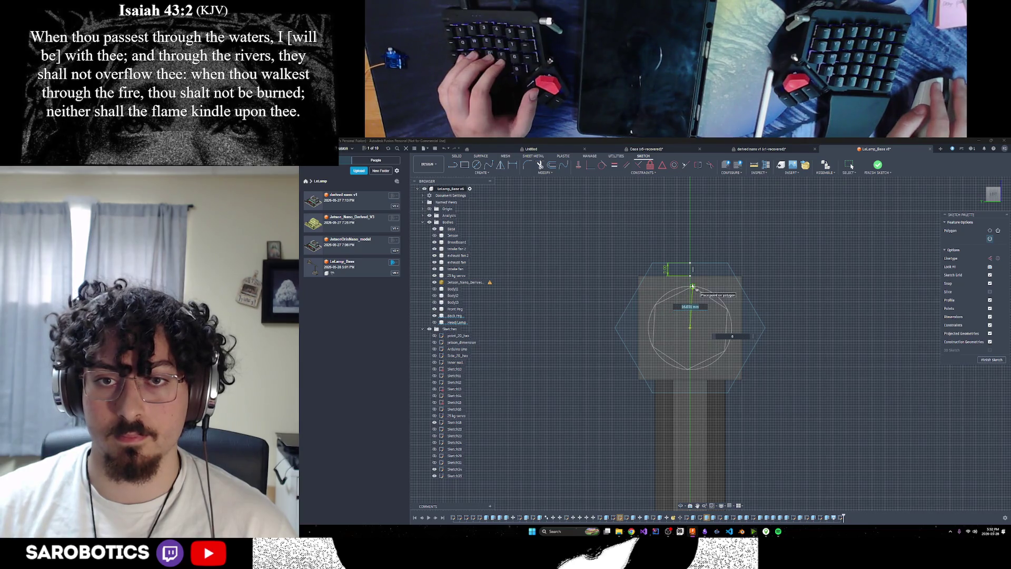
key("Escape")
left_click(481, 172)
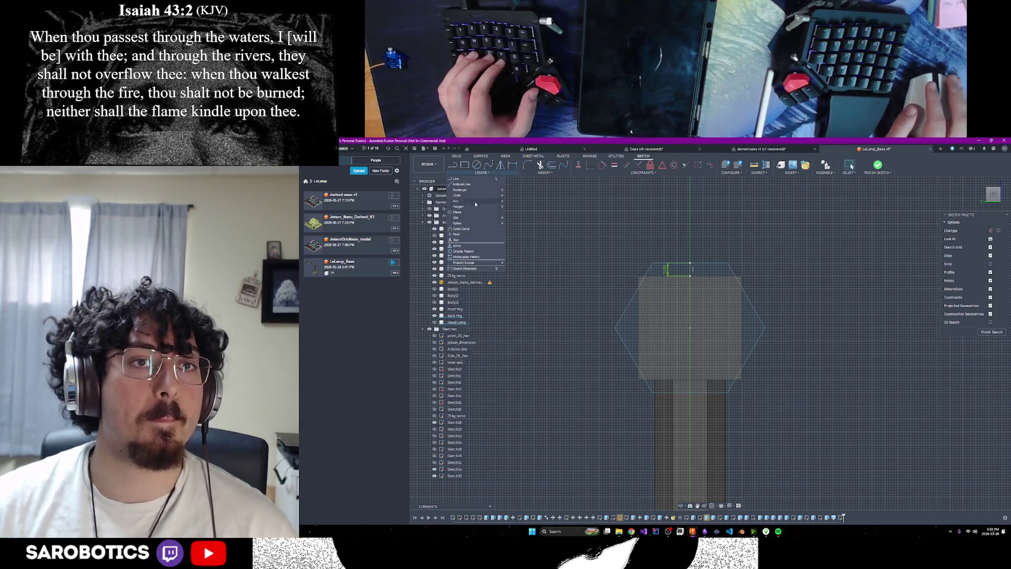
mouse_move(465, 207)
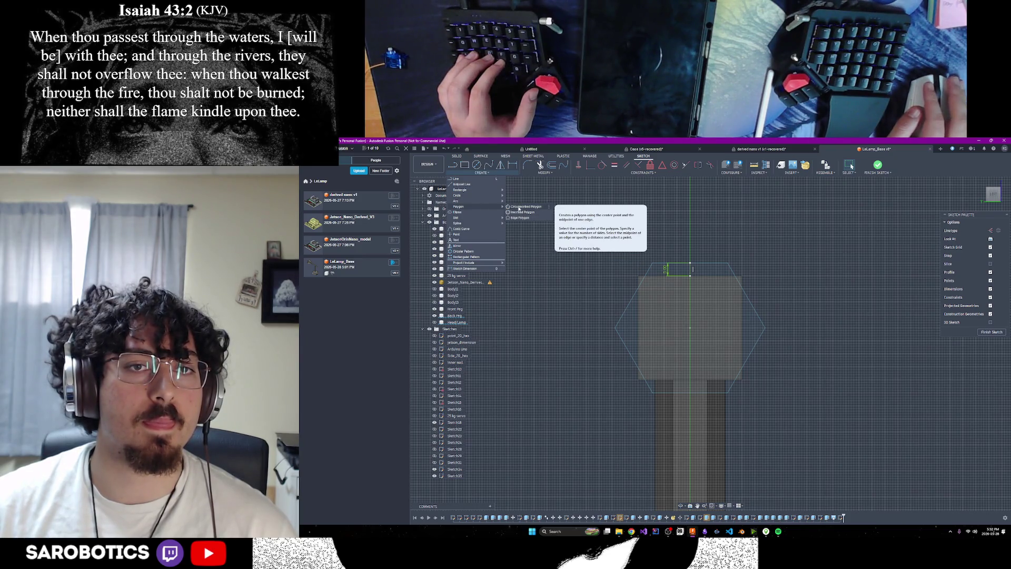
left_click(519, 207)
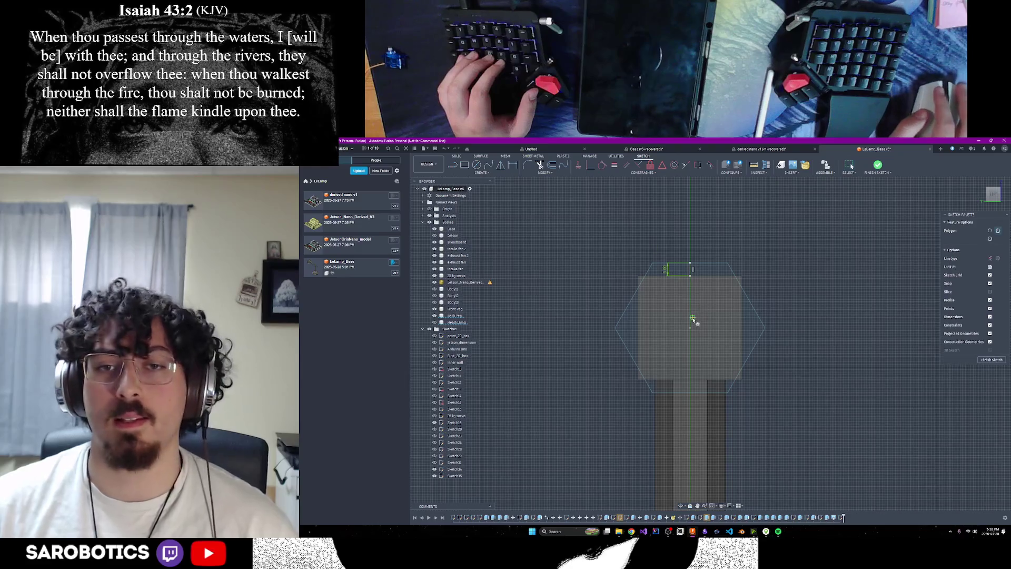
key("Escape")
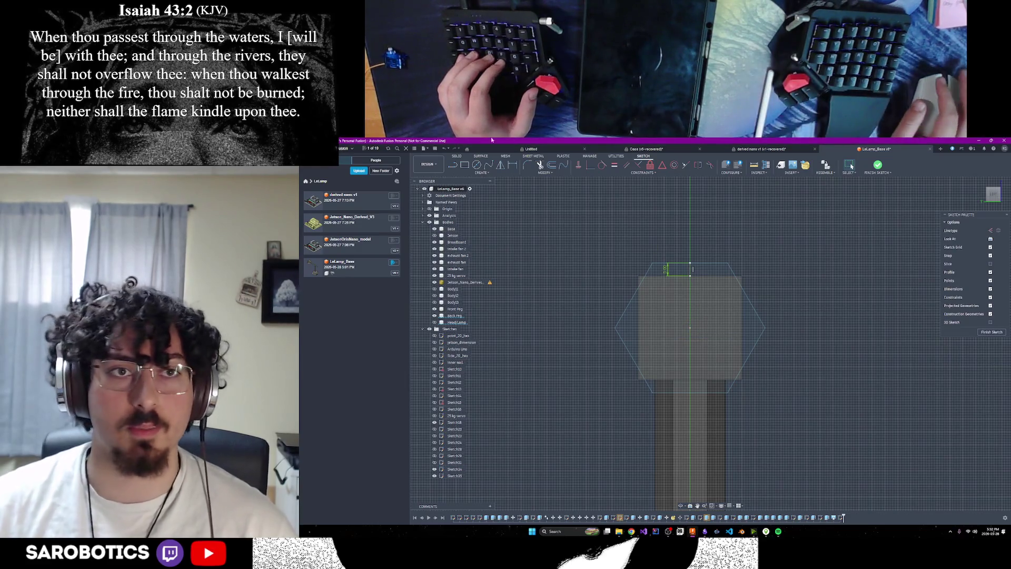
left_click(461, 174)
mouse_move(466, 207)
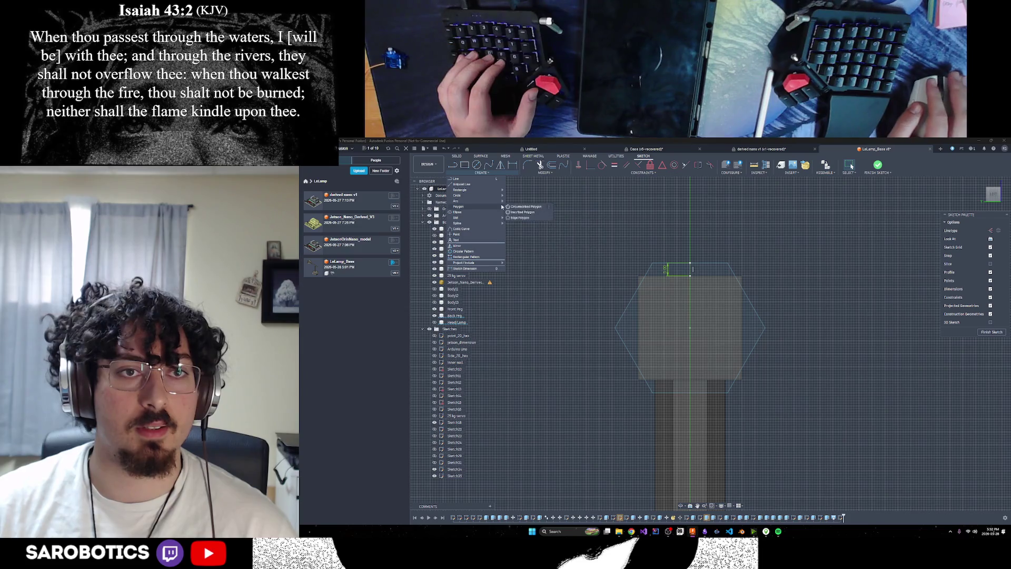
left_click(523, 212)
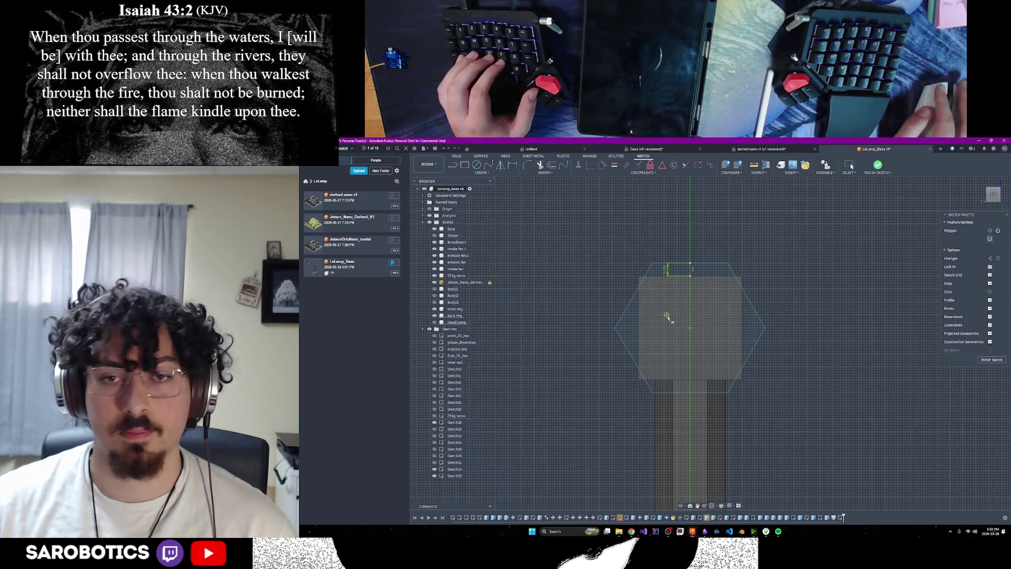
left_click(690, 330)
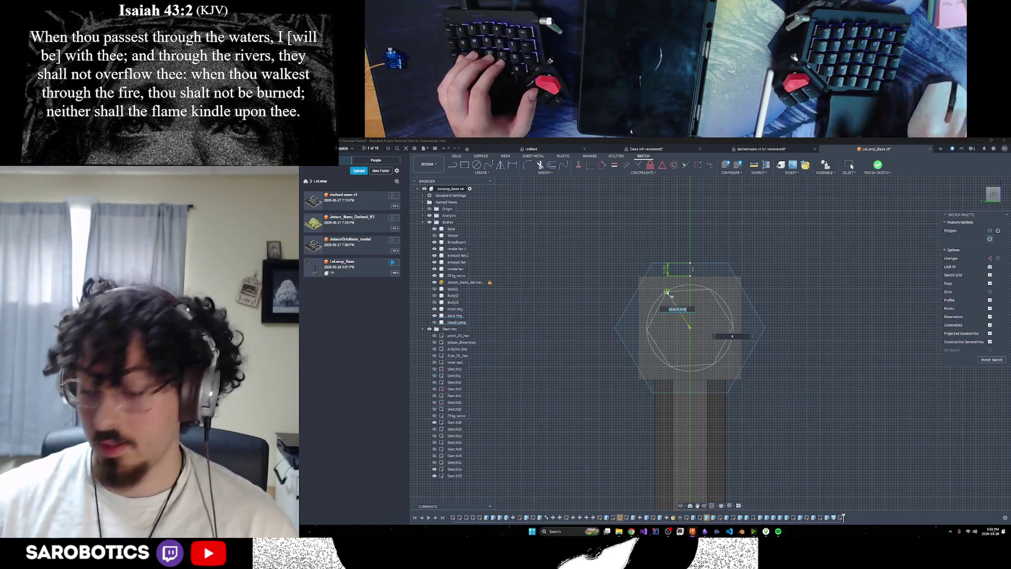
left_click(668, 294)
Draw a 20 mm hexagon centred on the sketch origin inside the outer hexagon.
left_click(481, 173)
mouse_move(469, 208)
left_click(523, 213)
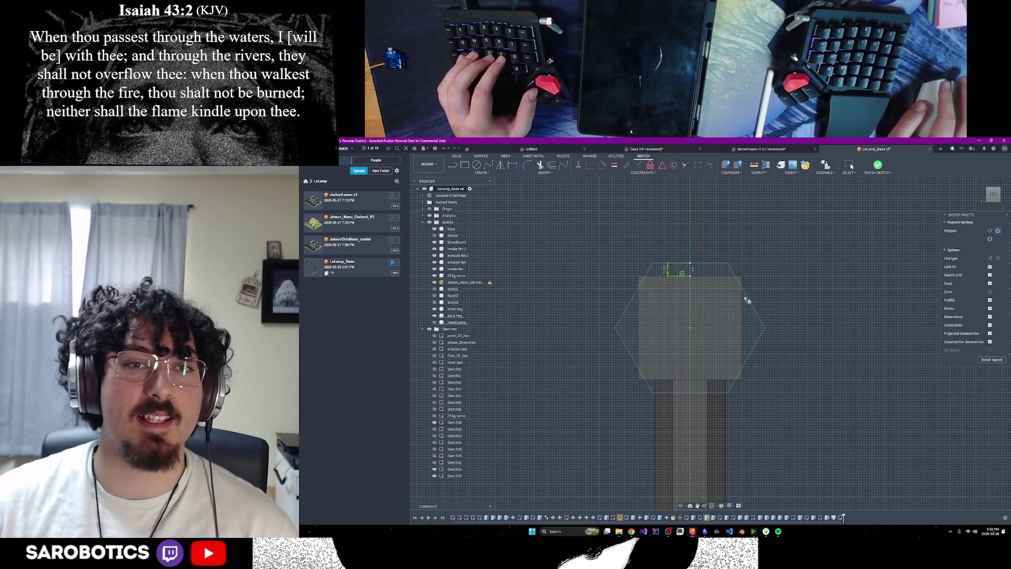
left_click(691, 329)
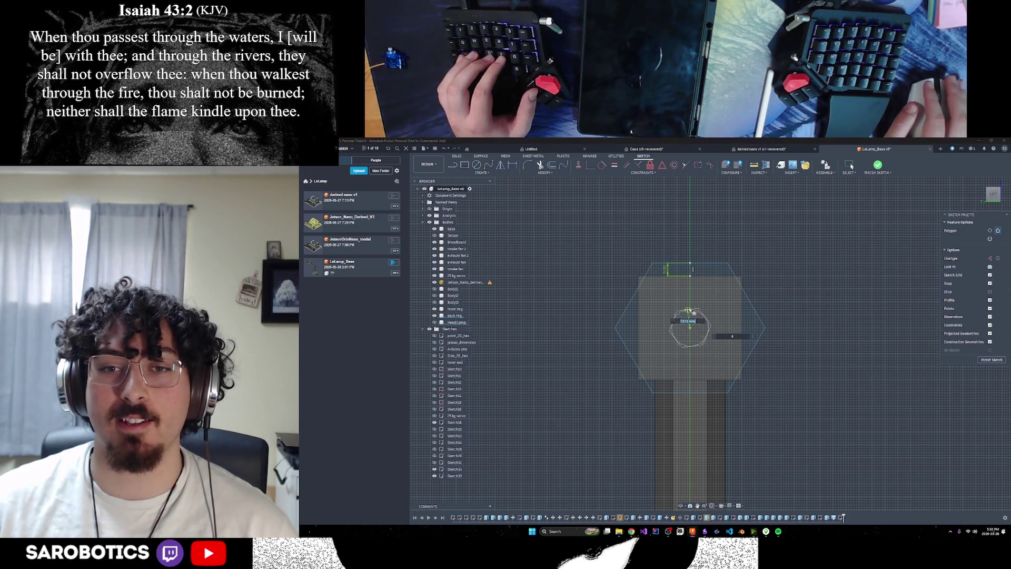
left_click(691, 278)
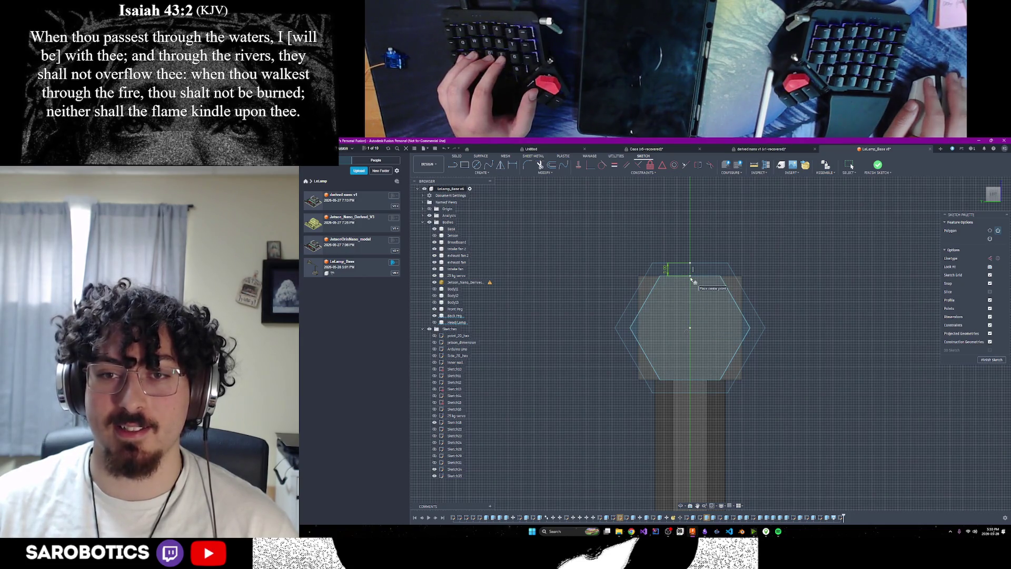
scroll(723, 307, "up", 2)
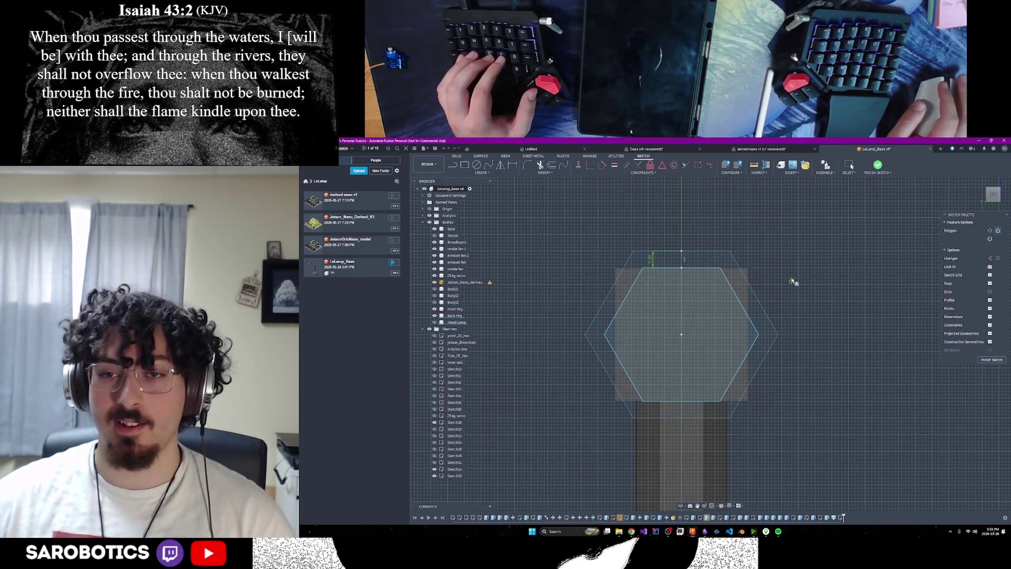
key("Escape")
Finish the sketch and hide the outer hexagon sketch.
left_click(996, 334)
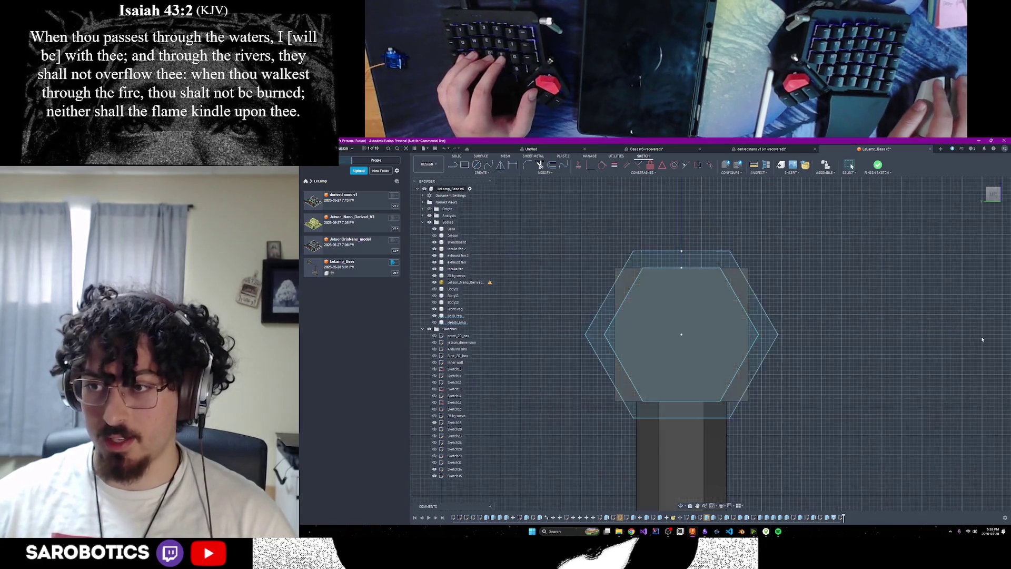
scroll(808, 369, "down", 3)
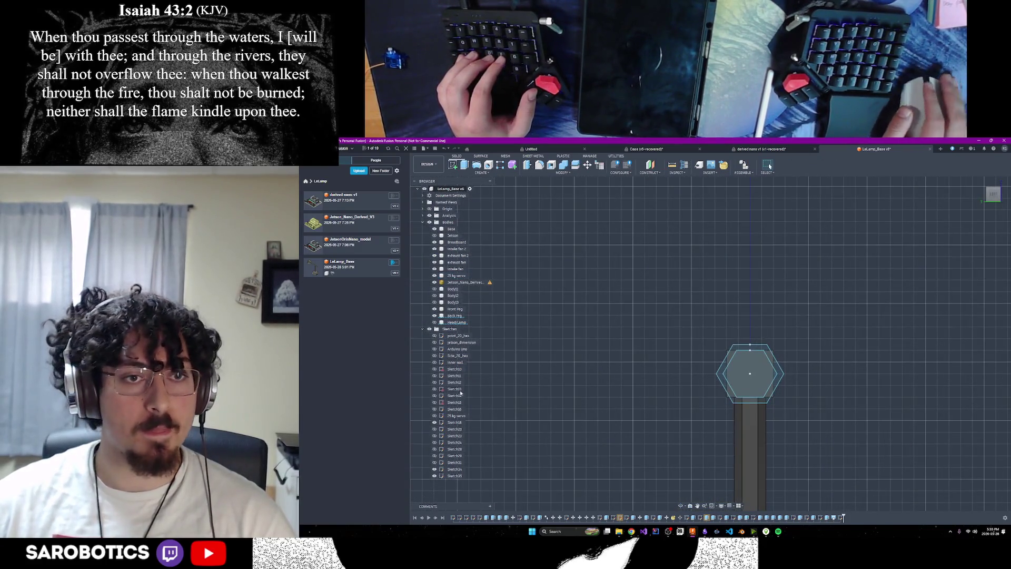
left_click(435, 469)
Toggle the head hexagon sketches' visibility and briefly open the inner hexagon sketch.
left_click(434, 469)
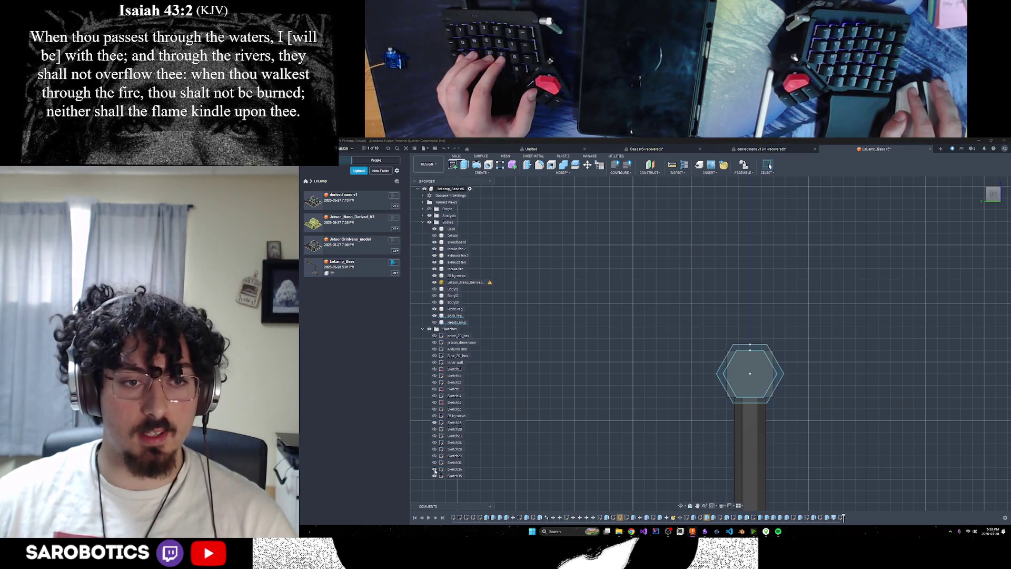
left_click(434, 477)
left_click(434, 476)
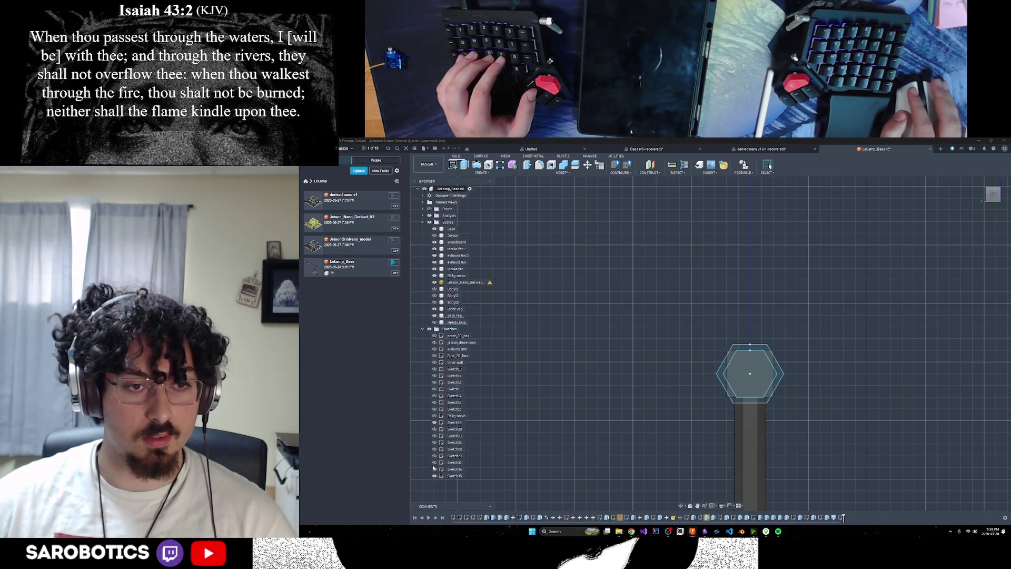
double_click(456, 476)
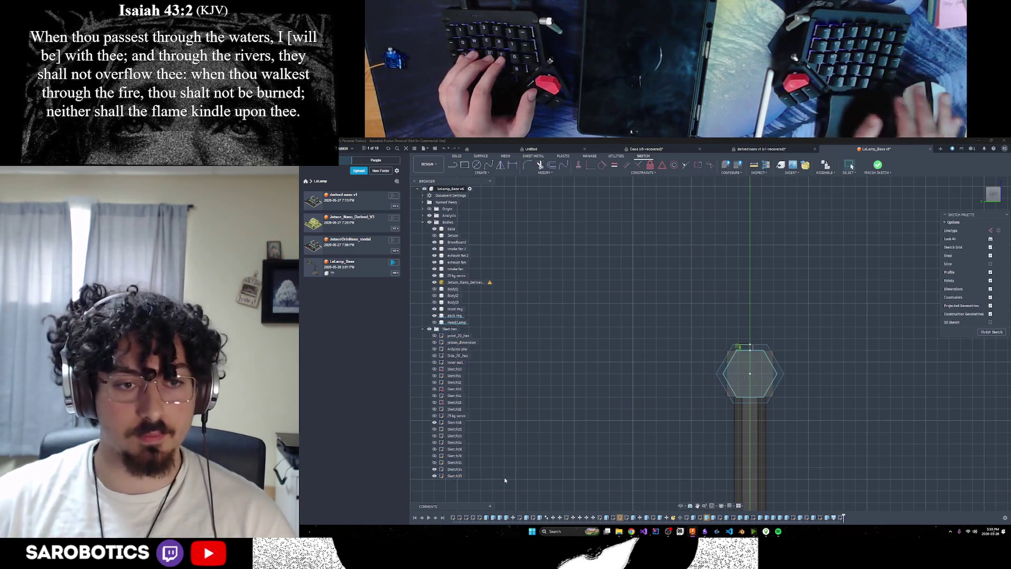
left_click(992, 332)
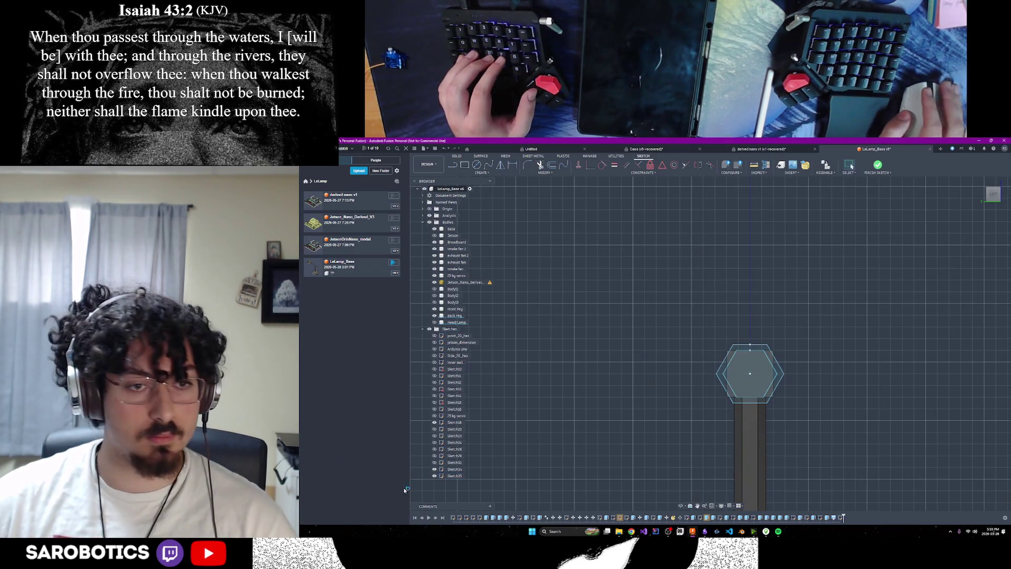
Rename the inner hexagon sketch to Inner small head and Sketch34 to outer small head.
right_click(455, 477)
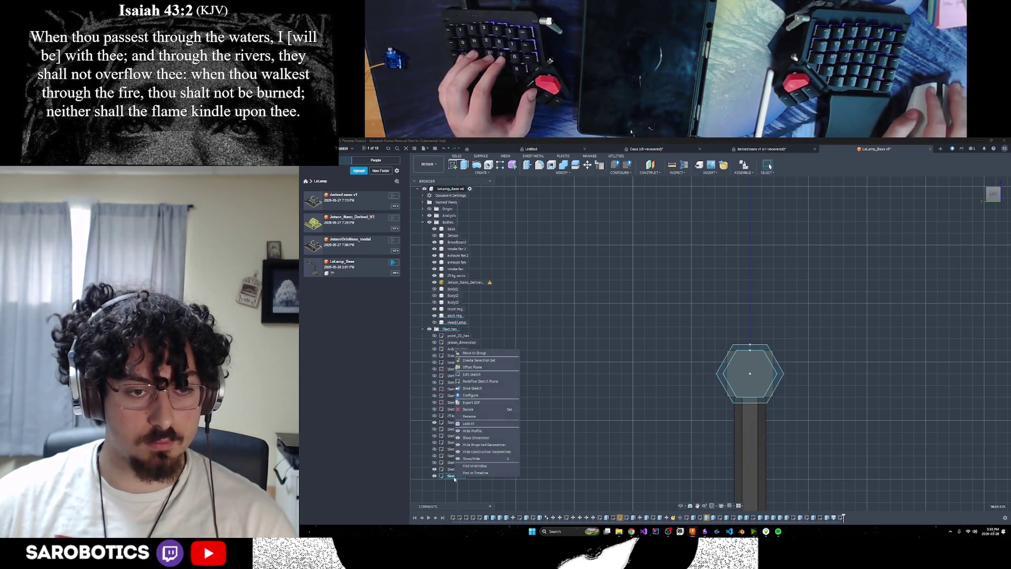
left_click(470, 416)
type("d")
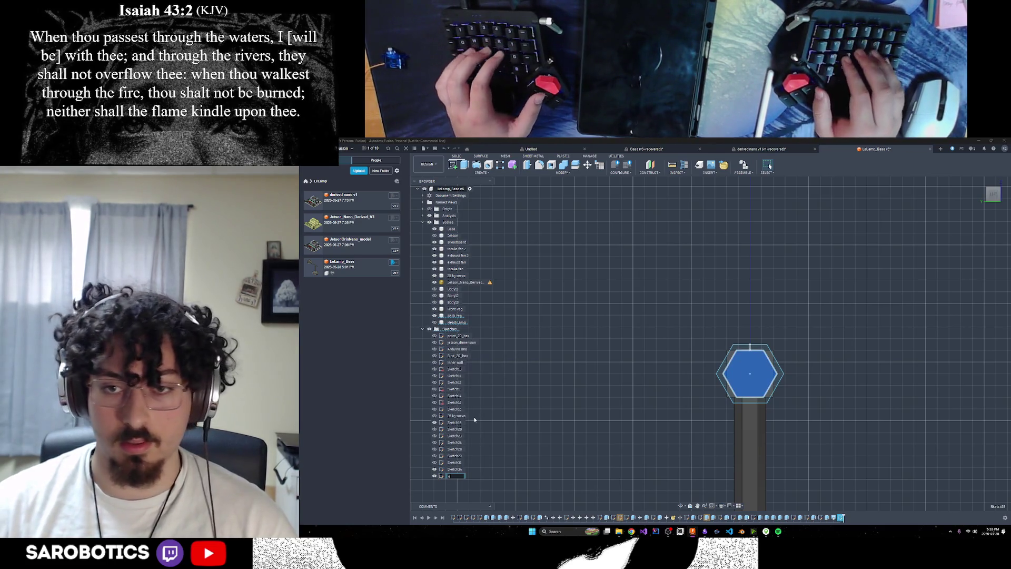
type("Inner")
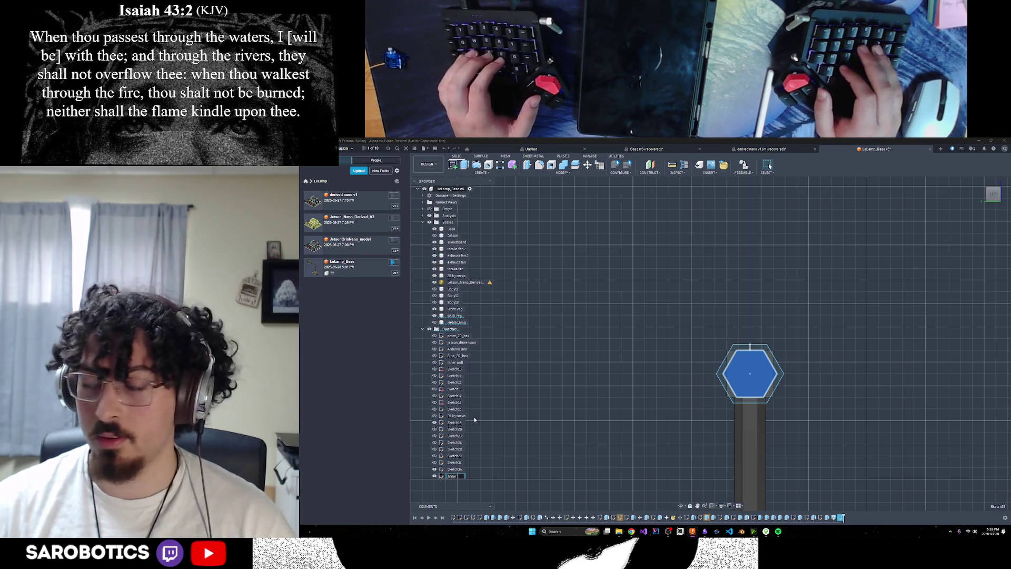
type(" small head")
key("Return")
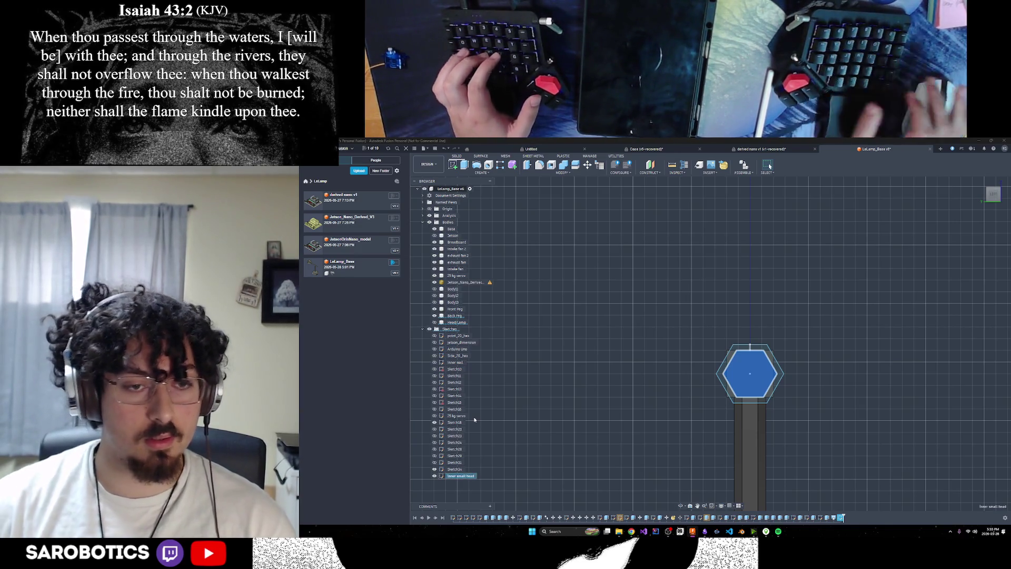
right_click(454, 469)
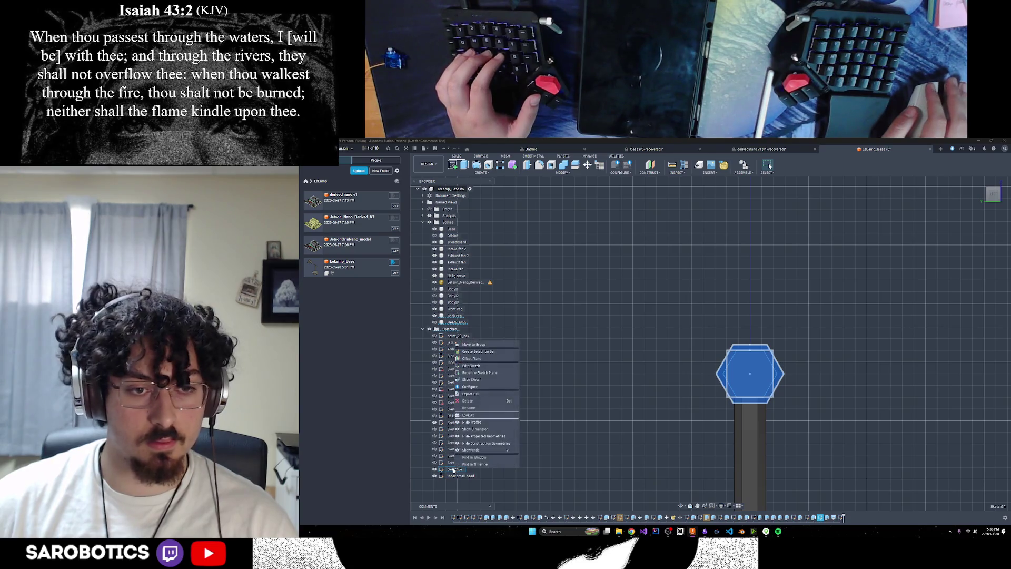
left_click(469, 407)
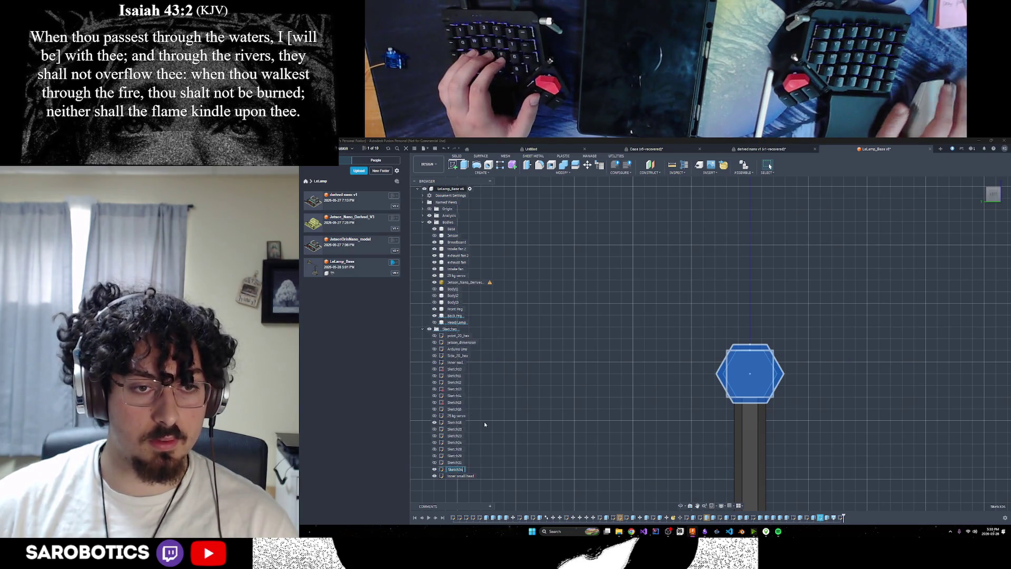
type("outer small head")
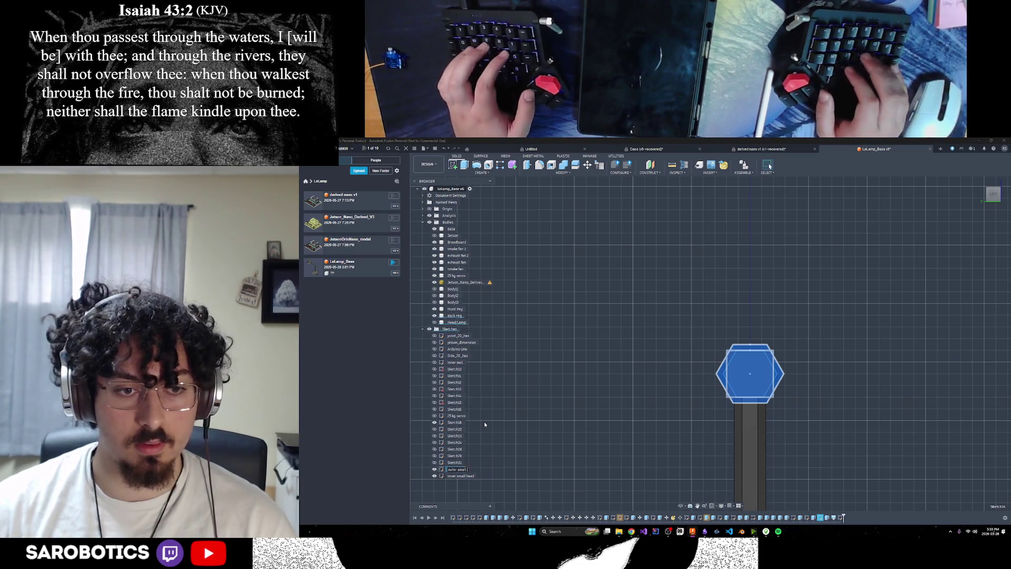
key("Return")
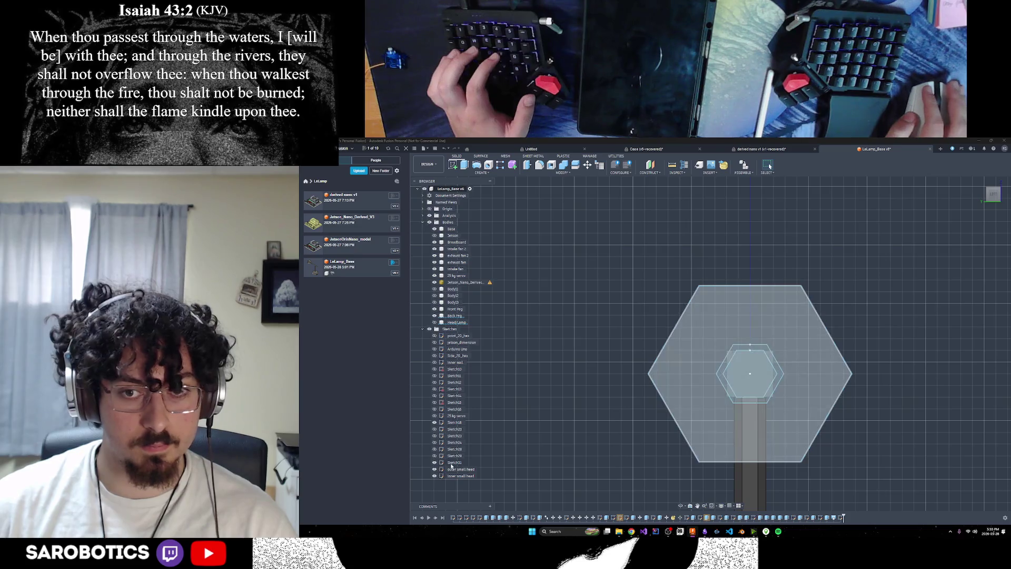
Rename Sketch31 to outer big head.
right_click(451, 464)
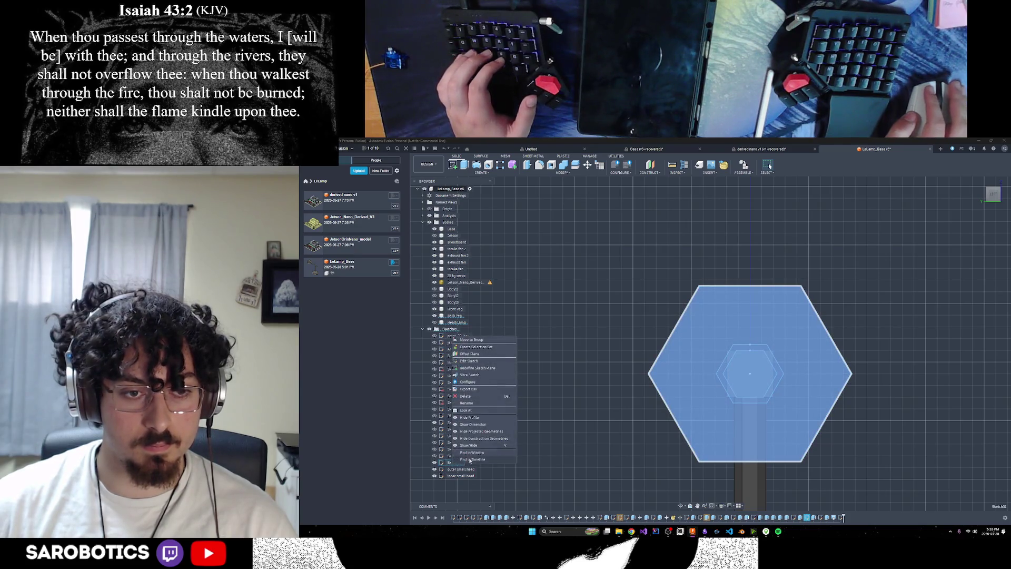
left_click(473, 404)
type("ou")
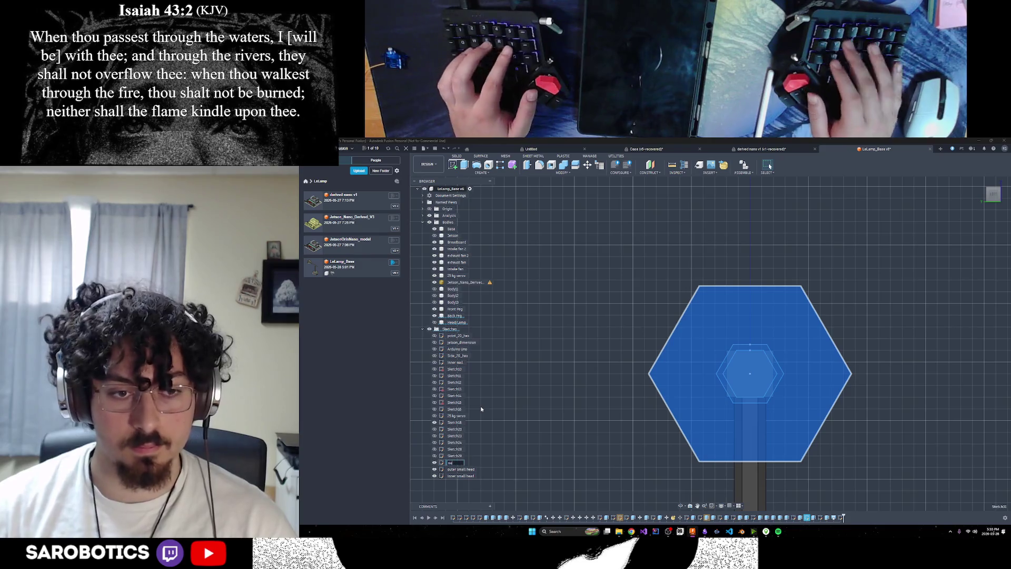
type("ter big head")
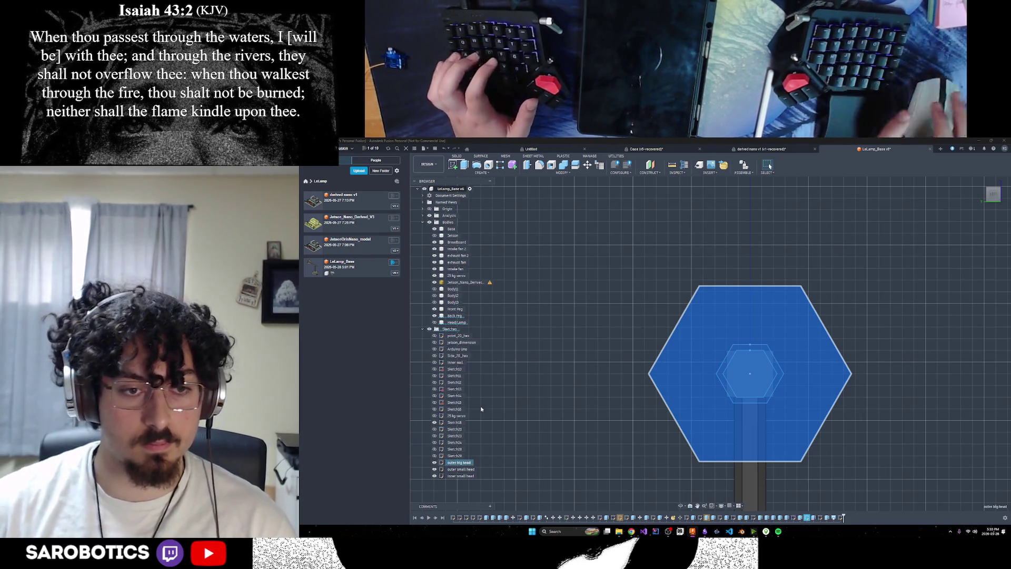
left_click(441, 143)
scroll(759, 320, "down", 2)
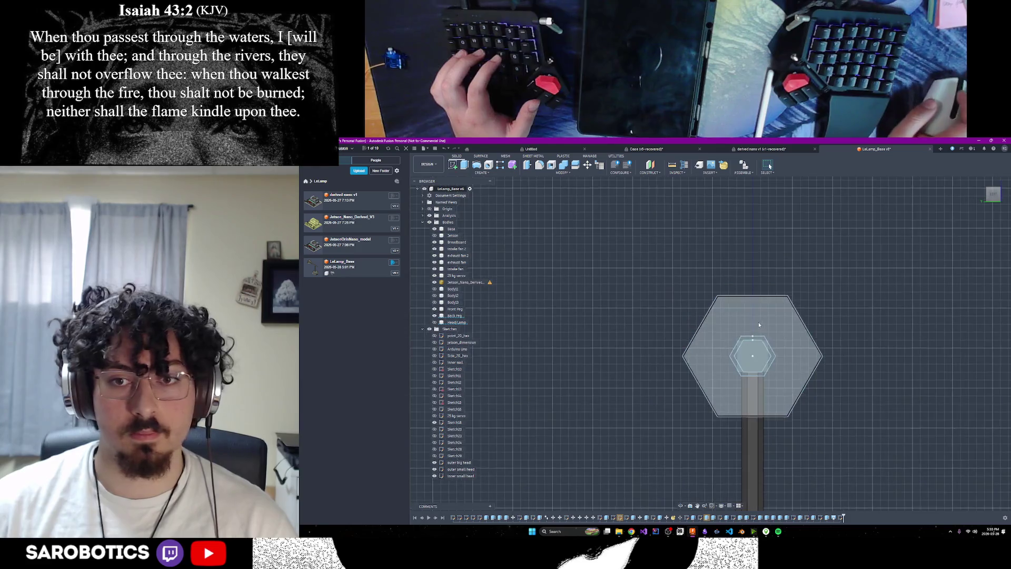
Hide the outer and inner small head sketches and start Sketch36 on the big hexagon's plane.
left_click(434, 476)
left_click(435, 469)
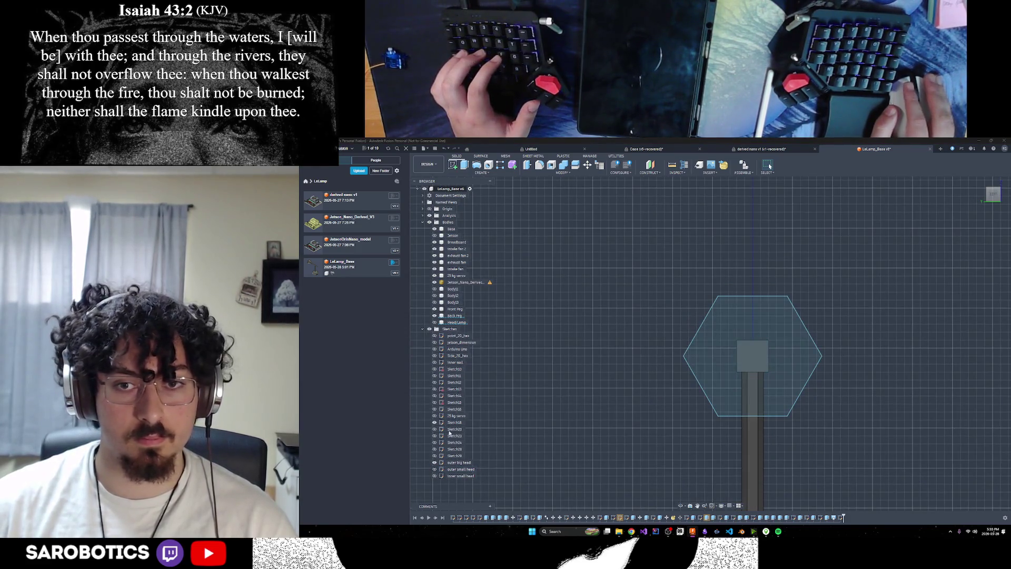
left_click(452, 165)
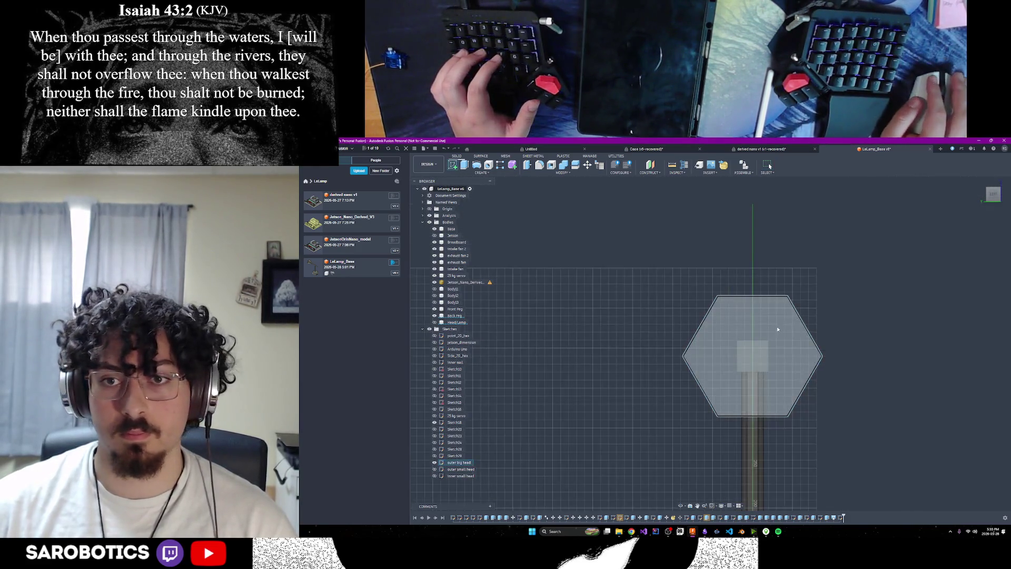
left_click(790, 343)
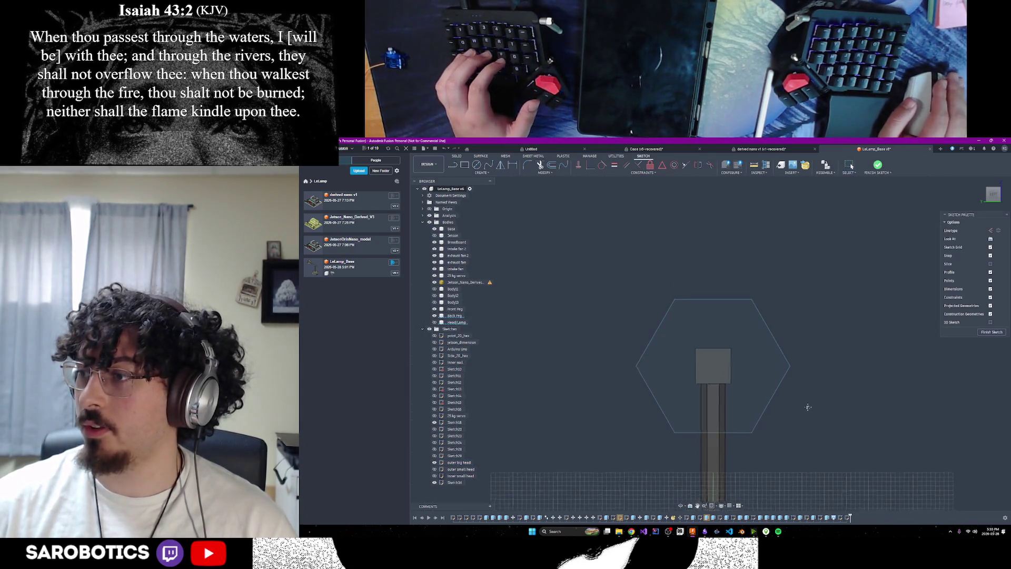
scroll(790, 380, "up", 3)
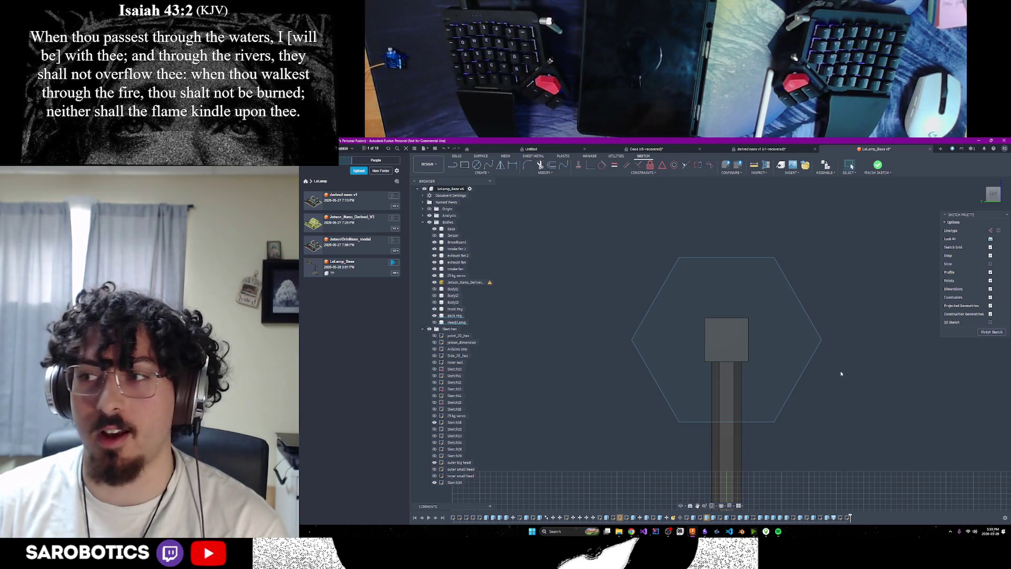
mouse_move(993, 194)
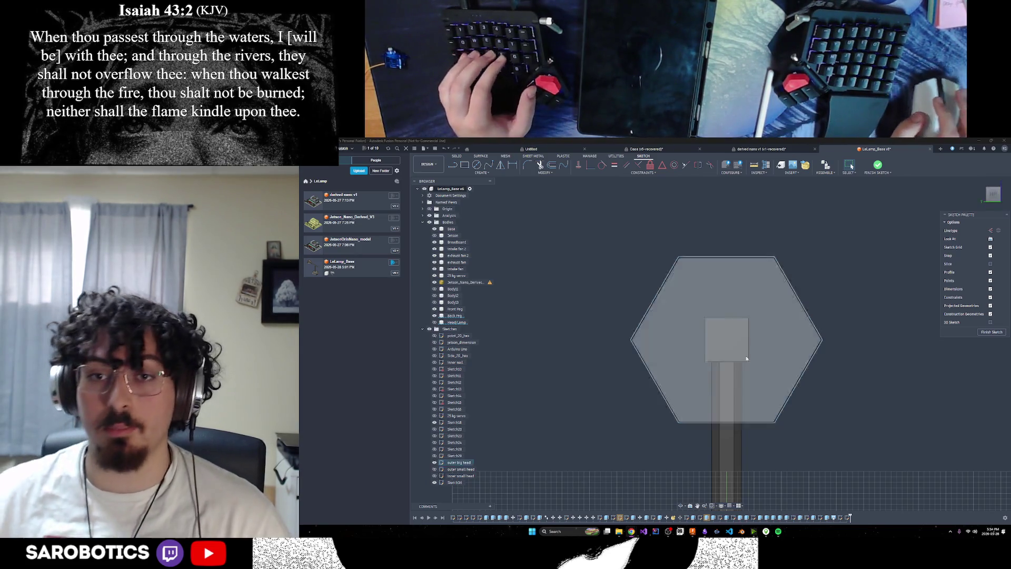
Orbit around the stacked head, try a centred circle, then show the Polygon options under Create.
scroll(738, 350, "up", 2)
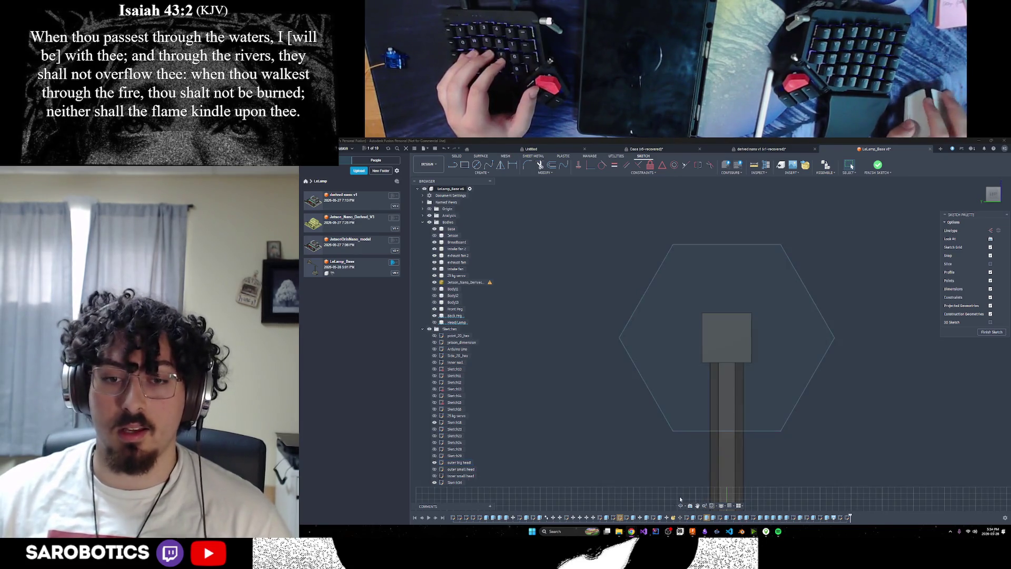
mouse_move(700, 492)
middle_mouse_down("shift")
mouse_move(737, 463)
mouse_move(706, 428)
mouse_move(661, 411)
mouse_move(716, 337)
mouse_move(728, 330)
mouse_move(822, 345)
middle_mouse_up("shift")
key("c")
left_click(711, 341)
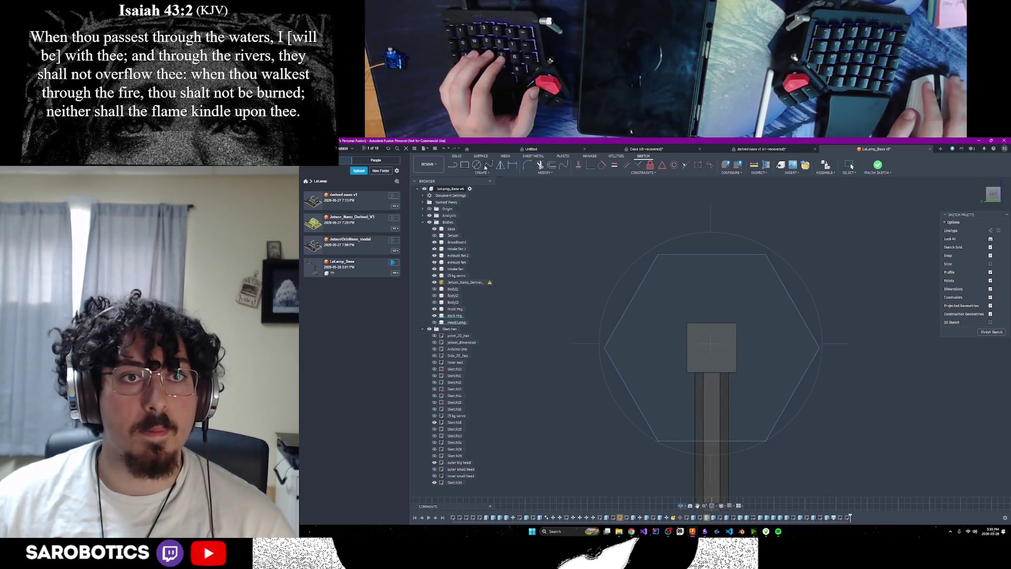
left_click(482, 172)
mouse_move(466, 206)
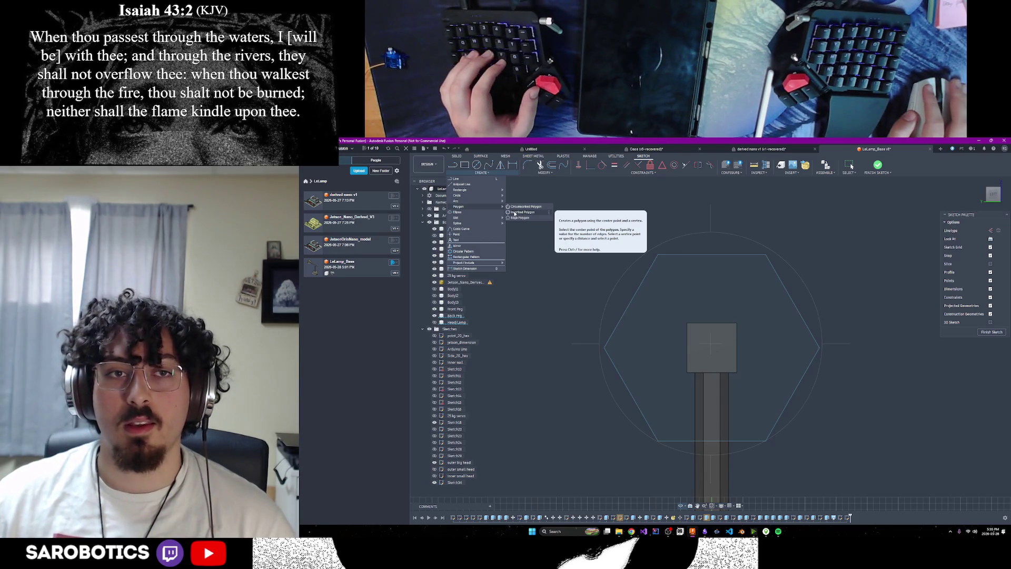
Draw a 5 mm construction line inward from the big hexagon's top edge.
left_click(515, 213)
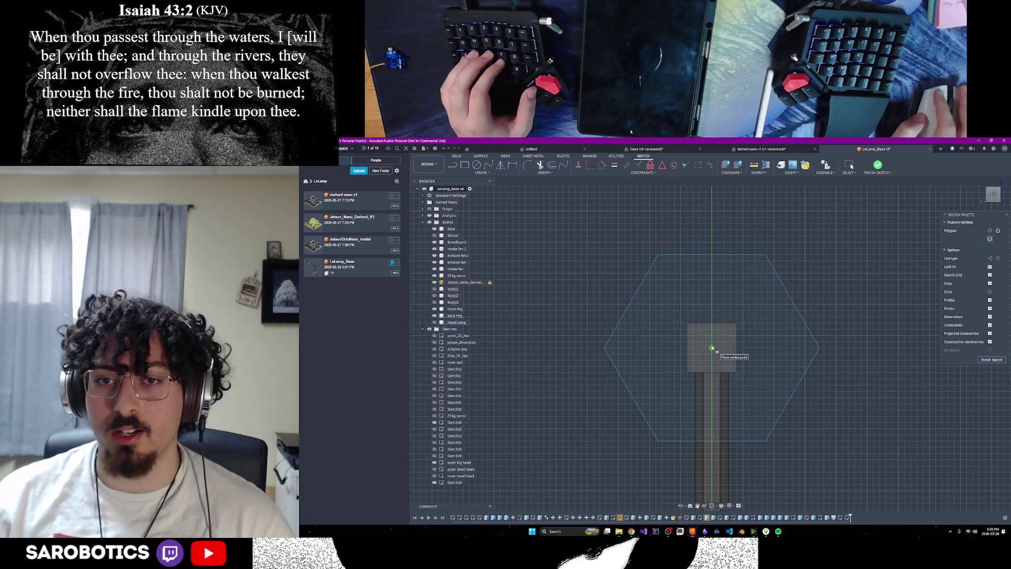
left_click(713, 348)
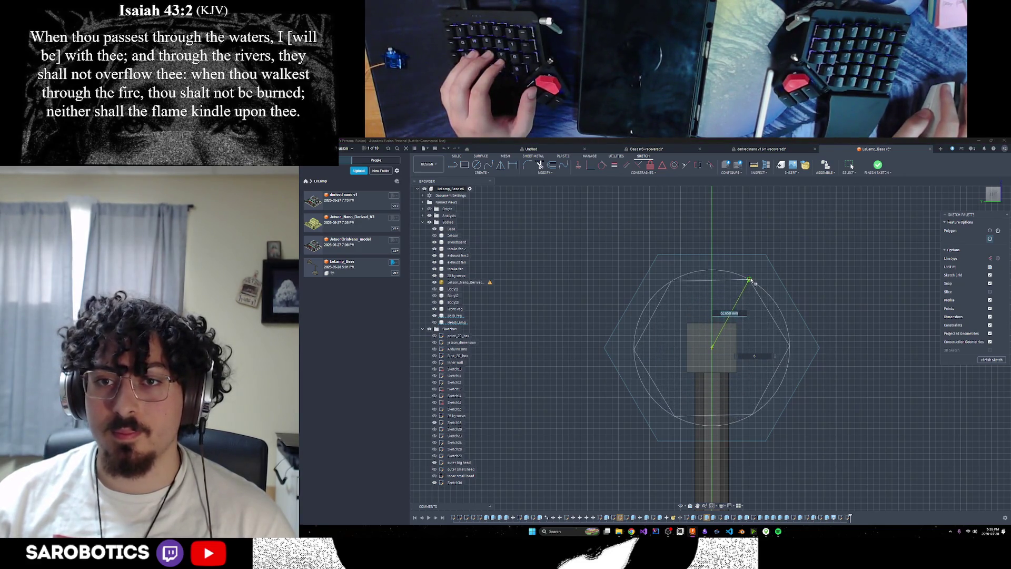
key("Escape")
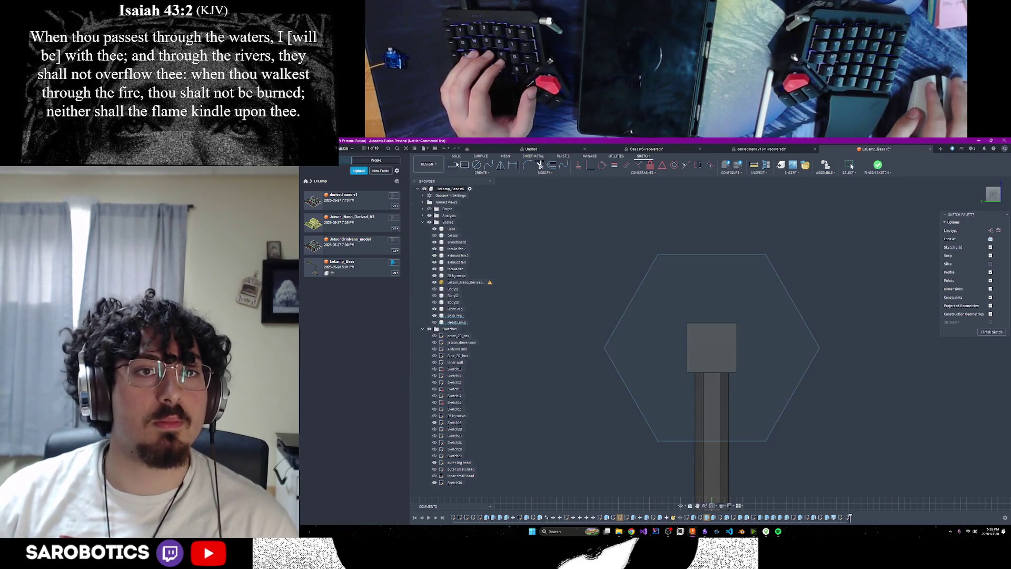
key("l")
left_click(992, 231)
left_click(711, 256)
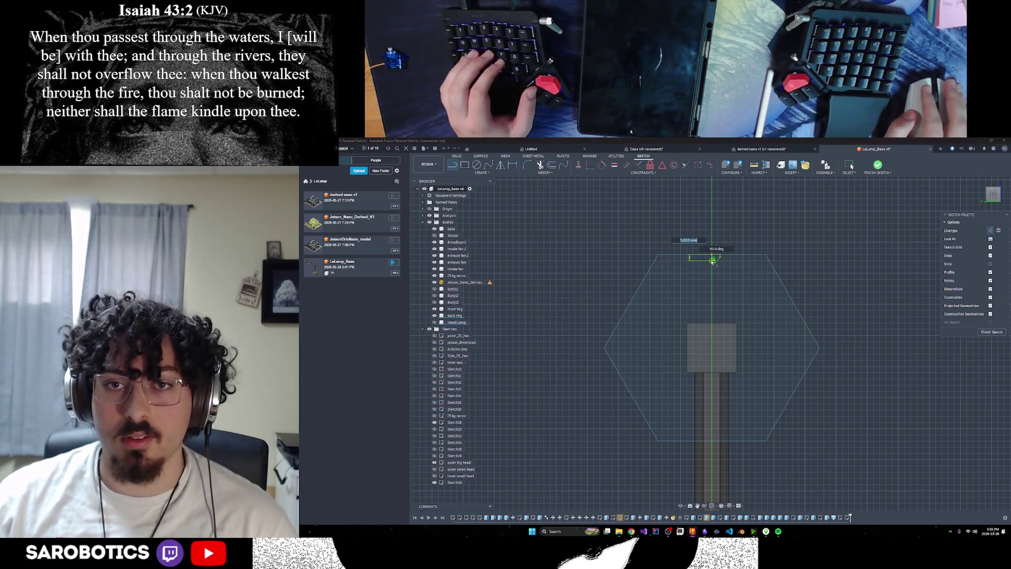
type("5")
key("Tab")
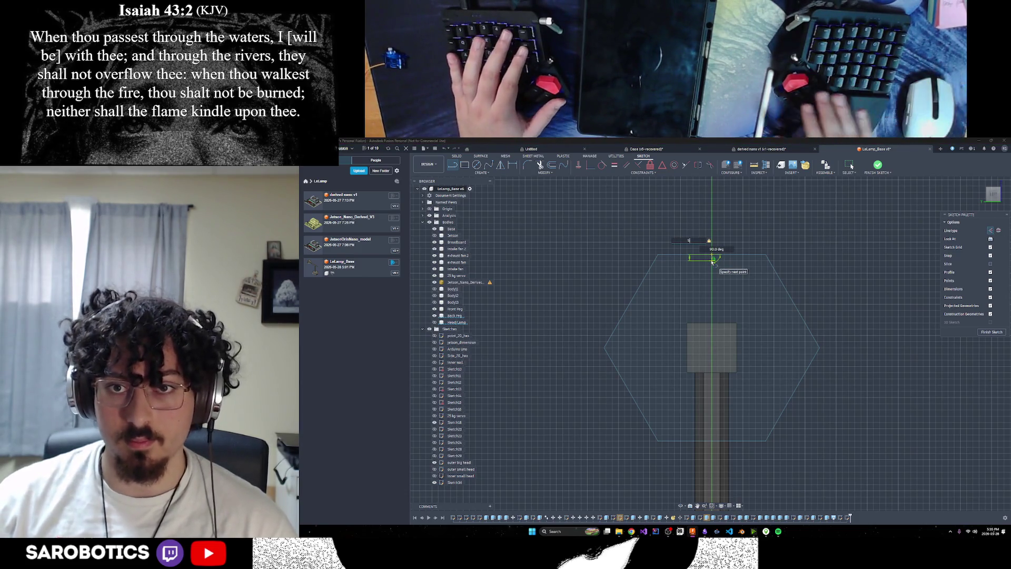
key("Return")
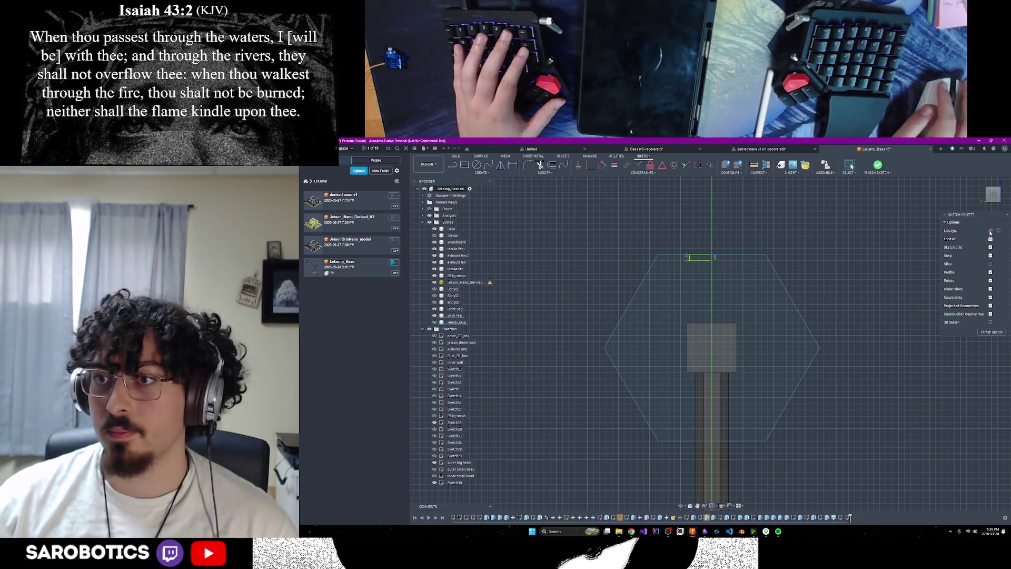
Draw a circumscribed hexagon from the centre to the line's end and finish the sketch.
left_click(478, 173)
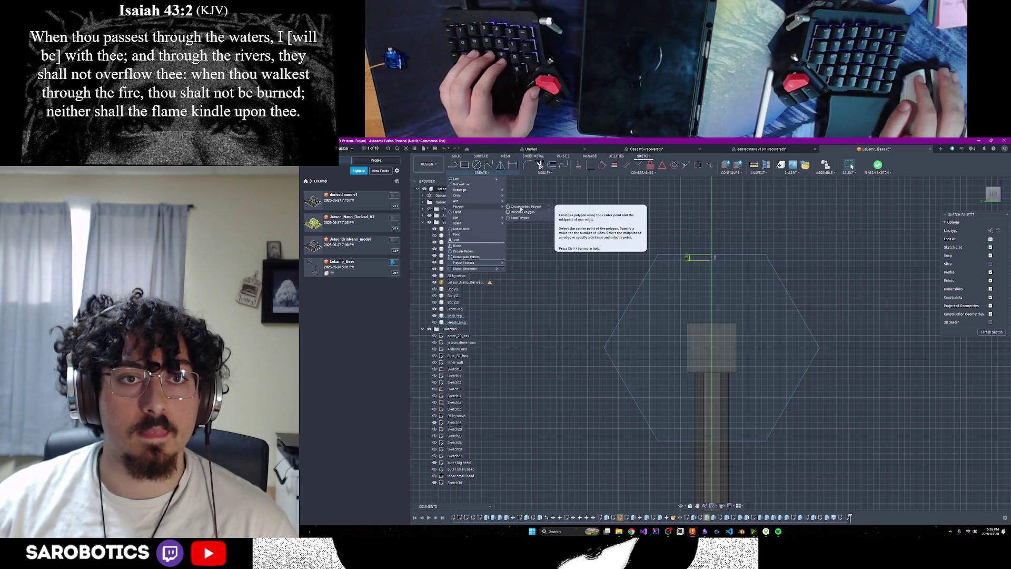
left_click(521, 208)
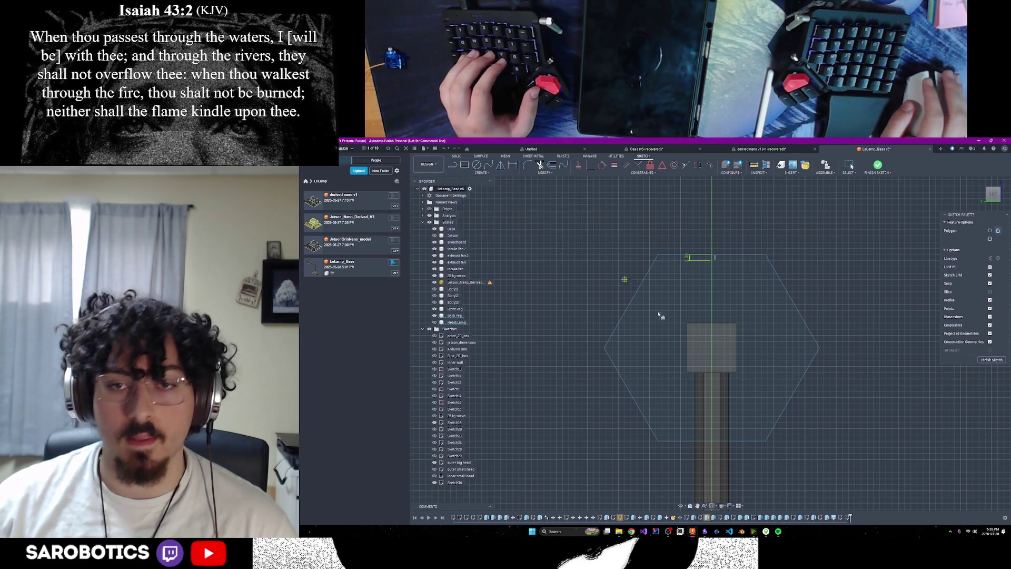
left_click(713, 349)
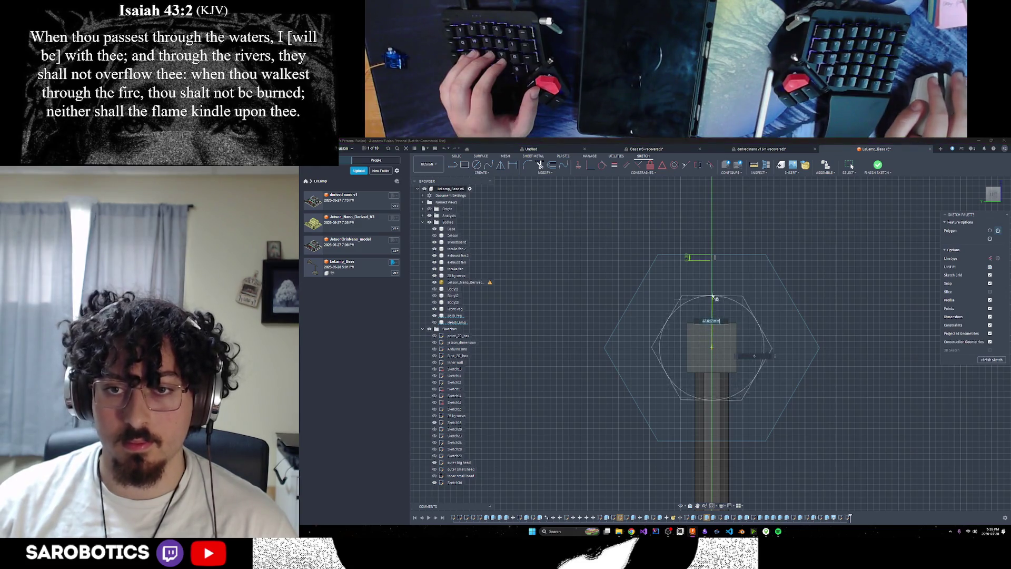
left_click(712, 263)
left_click(992, 360)
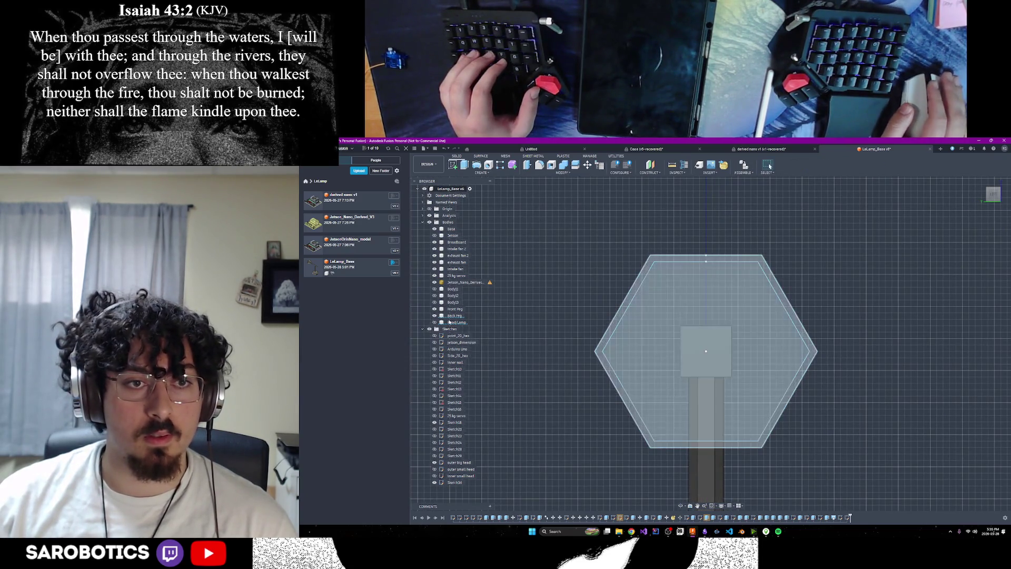
Rename Sketch36 to 'inner big head', correcting a mistyped name.
right_click(457, 482)
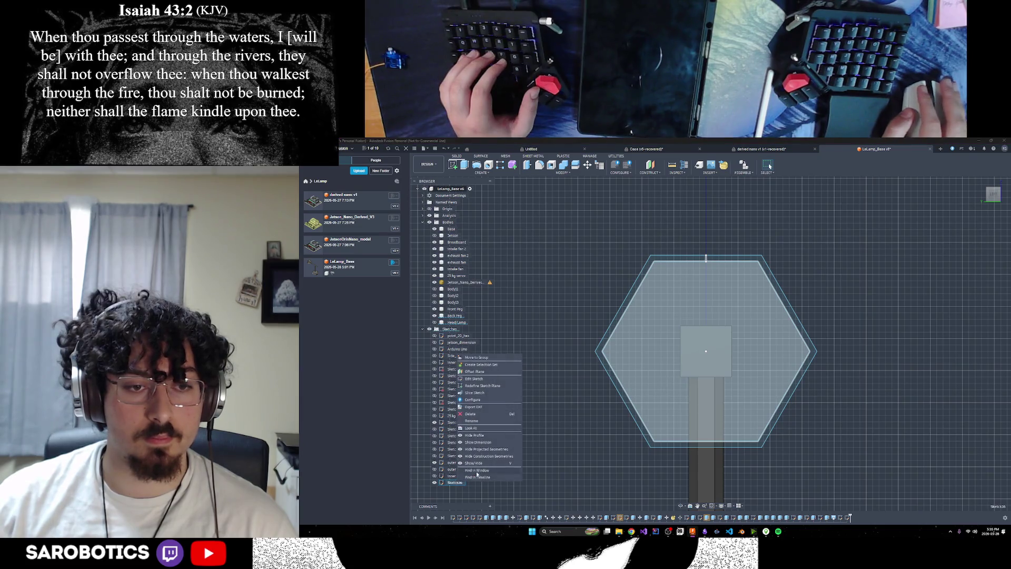
left_click(474, 421)
type("outer small")
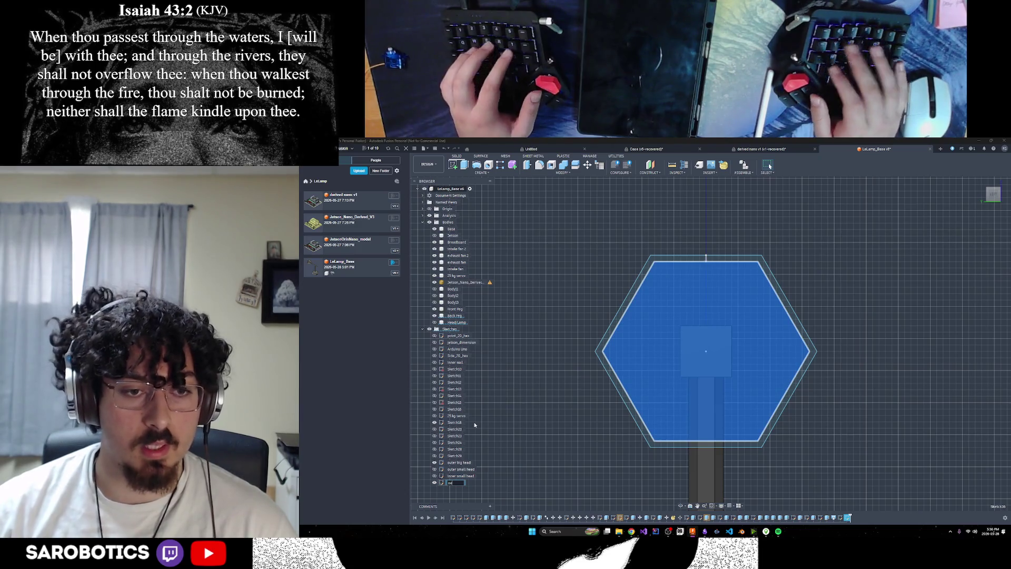
key("BackSpace")
key("BackSpace")
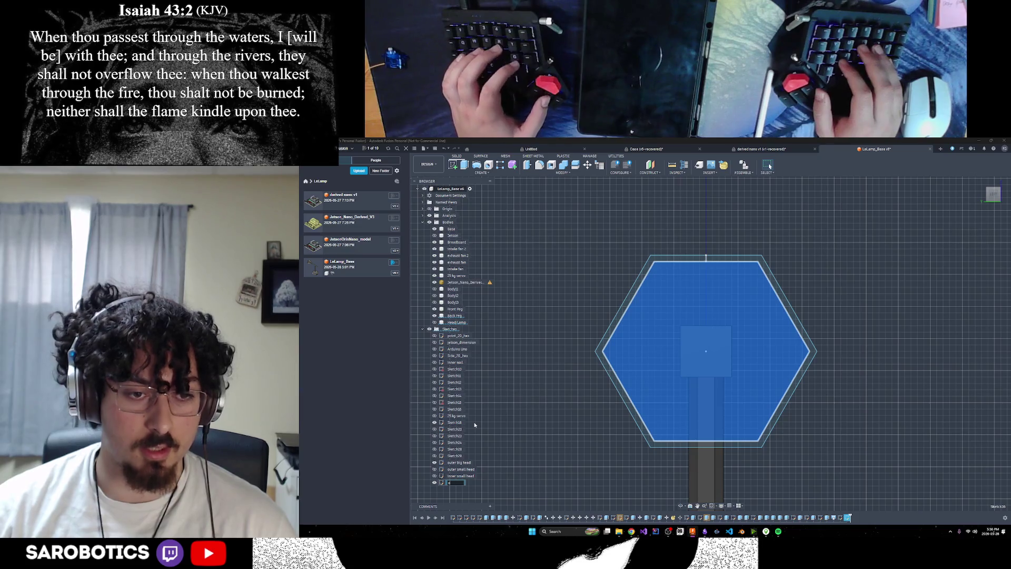
type("inner big head")
key("Return")
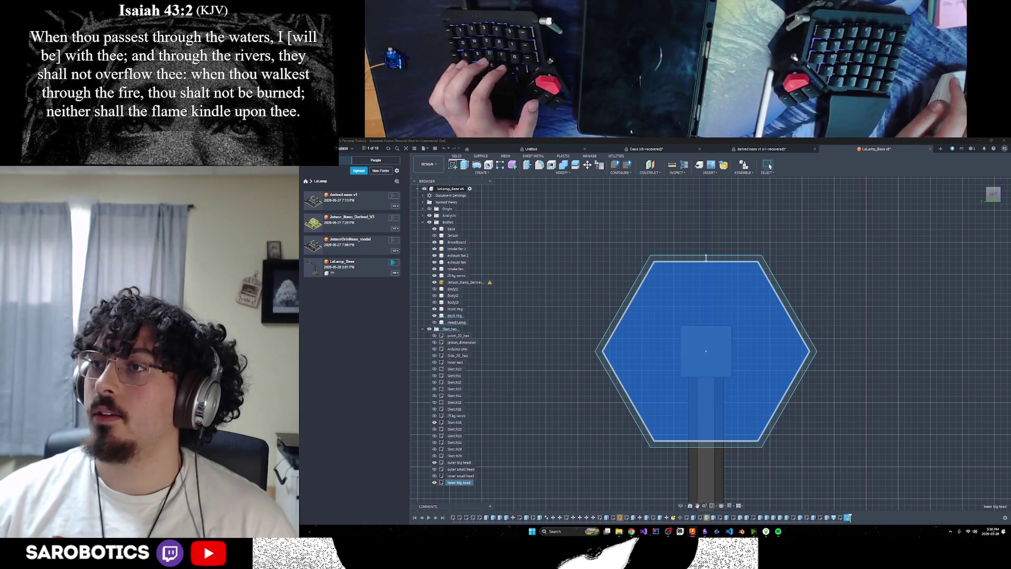
scroll(790, 368, "down", 2)
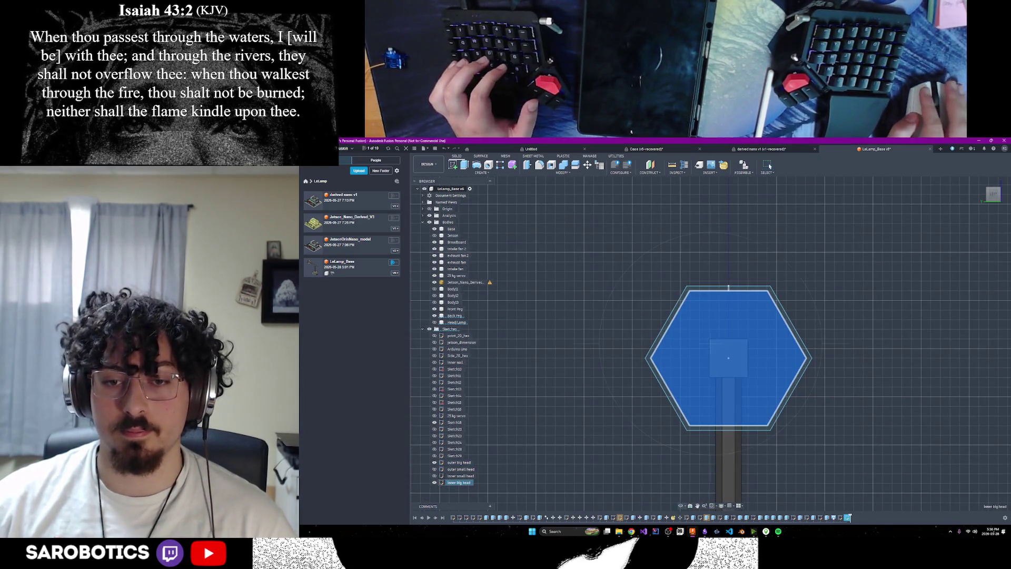
Orbit around the arm and toggle the small hexagon sketch's visibility.
mouse_move(747, 388)
middle_mouse_down("shift")
mouse_move(764, 400)
mouse_move(780, 379)
mouse_move(754, 369)
mouse_move(767, 322)
middle_mouse_up("shift")
right_click(767, 322)
key("Escape")
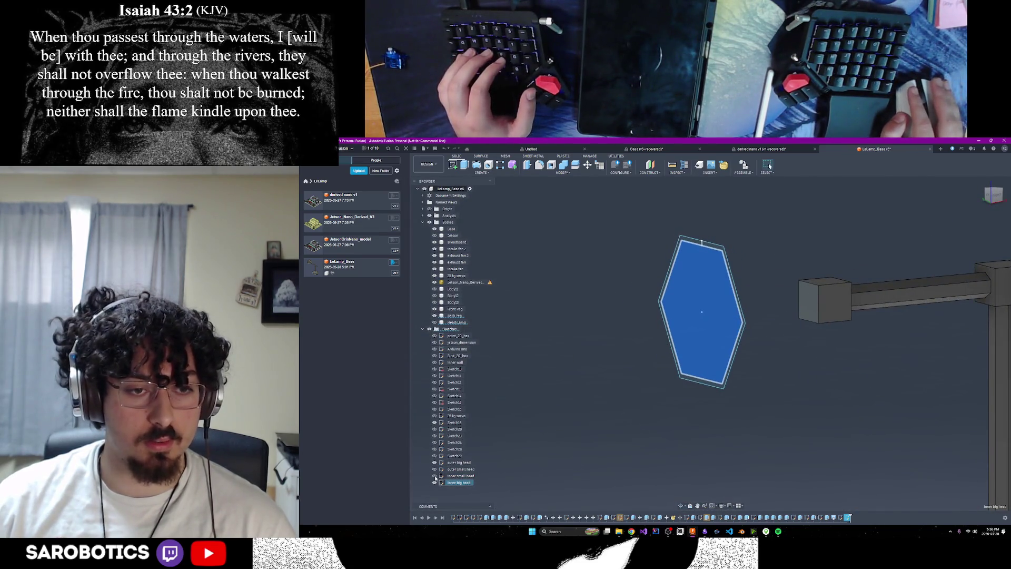
left_click(435, 476)
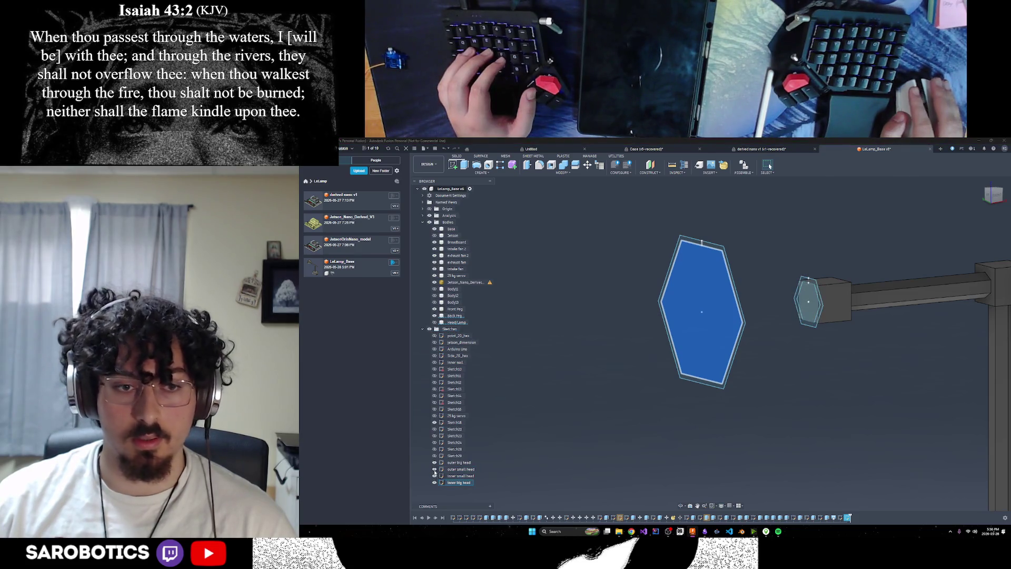
left_click(435, 475)
left_click(434, 477)
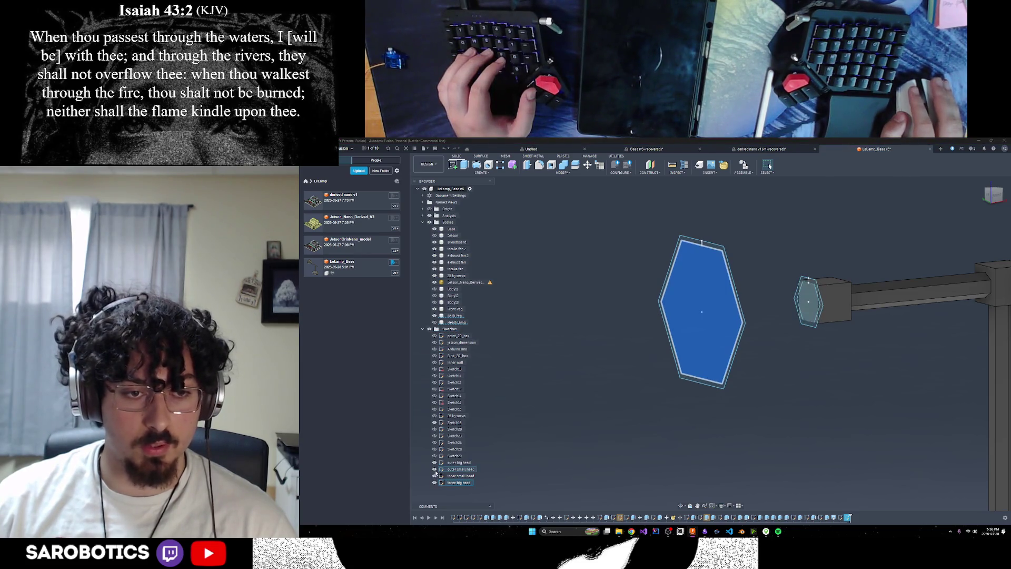
middle_click_drag(643, 469, 655, 417, "shift")
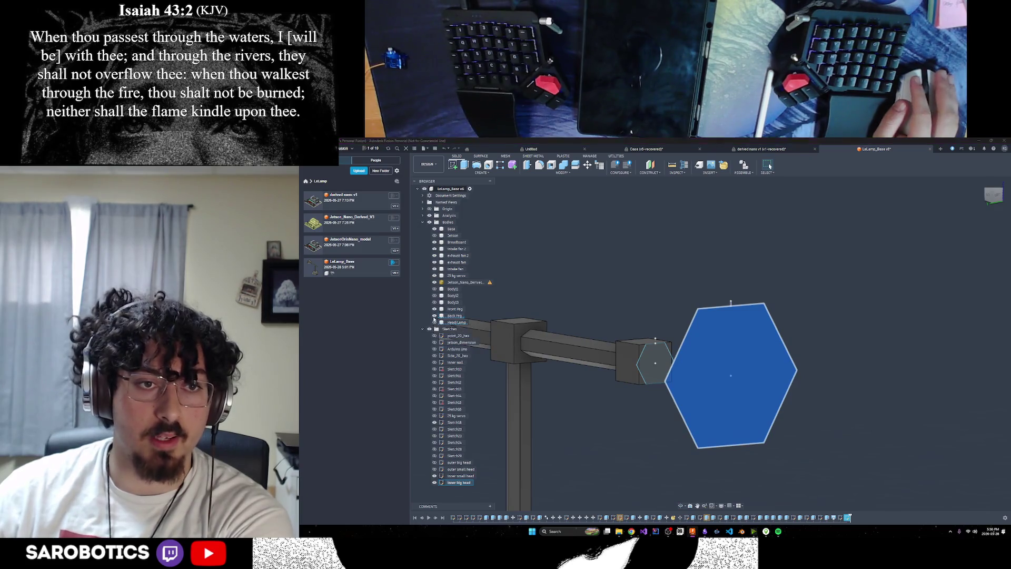
Show the HeadLamp body, zoom in on the head, and begin an extrusion of the hexagon.
left_click(435, 322)
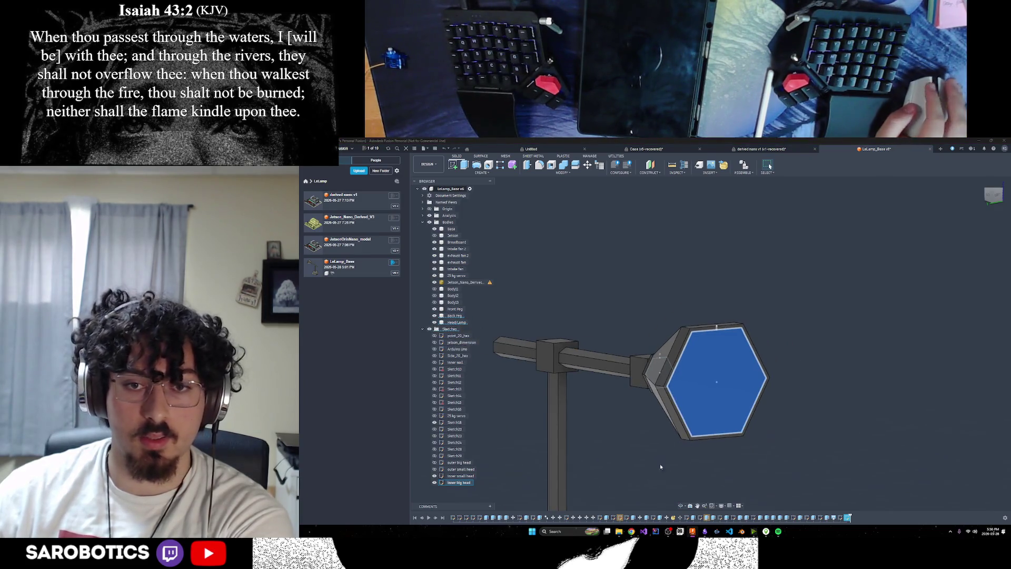
middle_click_drag(713, 452, 713, 452, "shift")
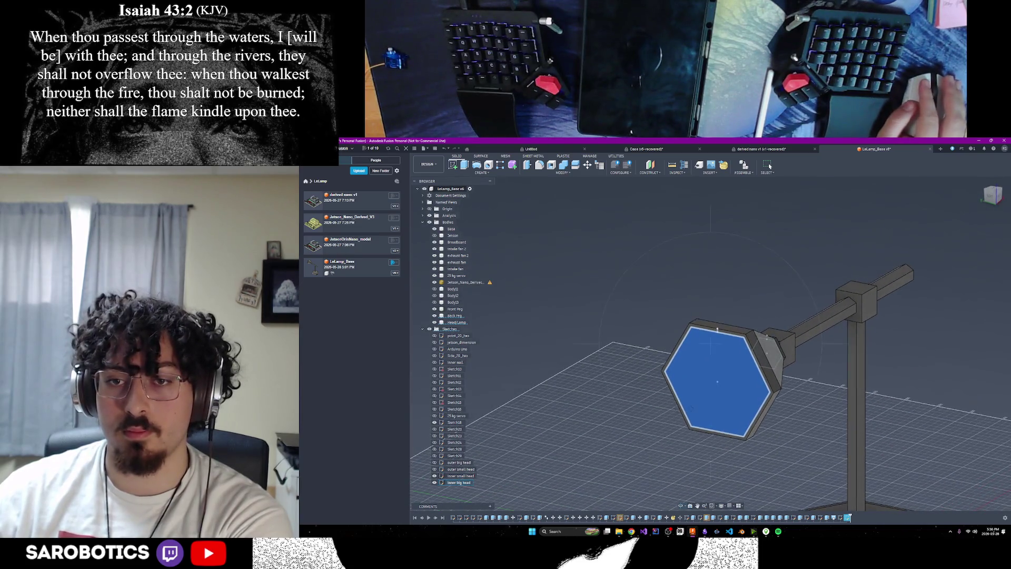
scroll(768, 400, "up", 3)
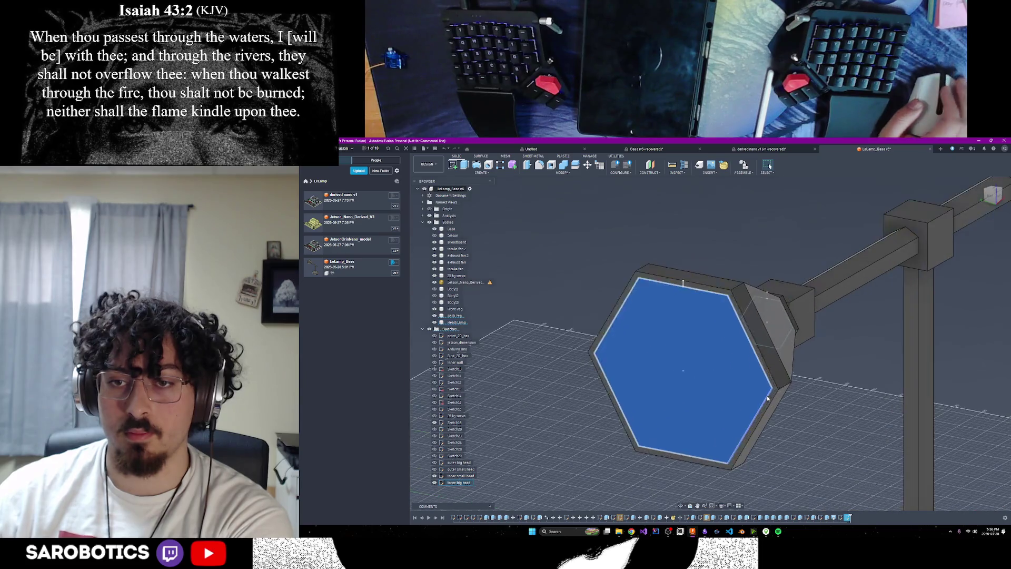
scroll(790, 338, "up", 2)
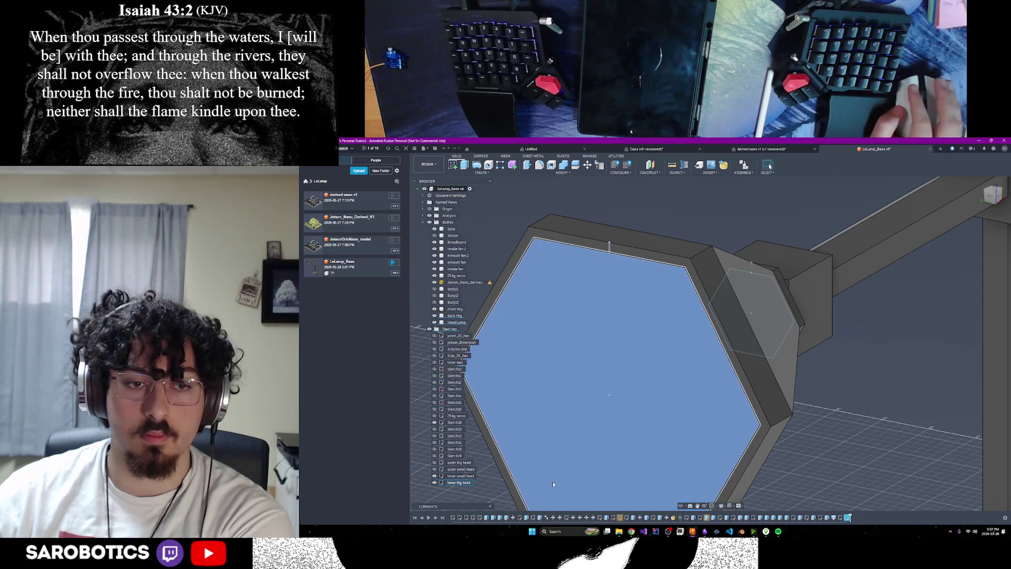
mouse_move(725, 452)
middle_mouse_down("shift")
mouse_move(680, 446)
mouse_move(703, 448)
middle_mouse_up("shift")
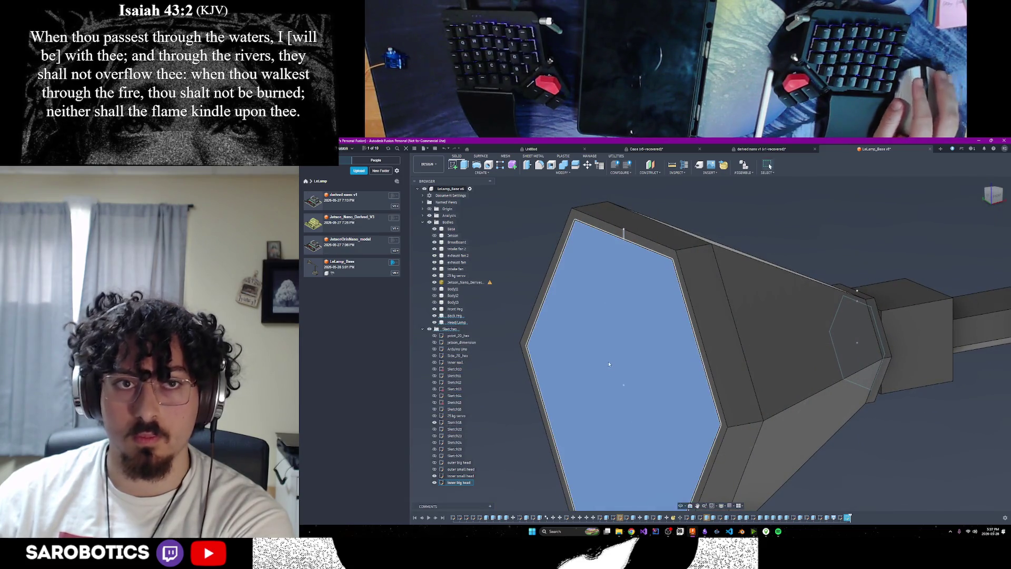
left_click(468, 165)
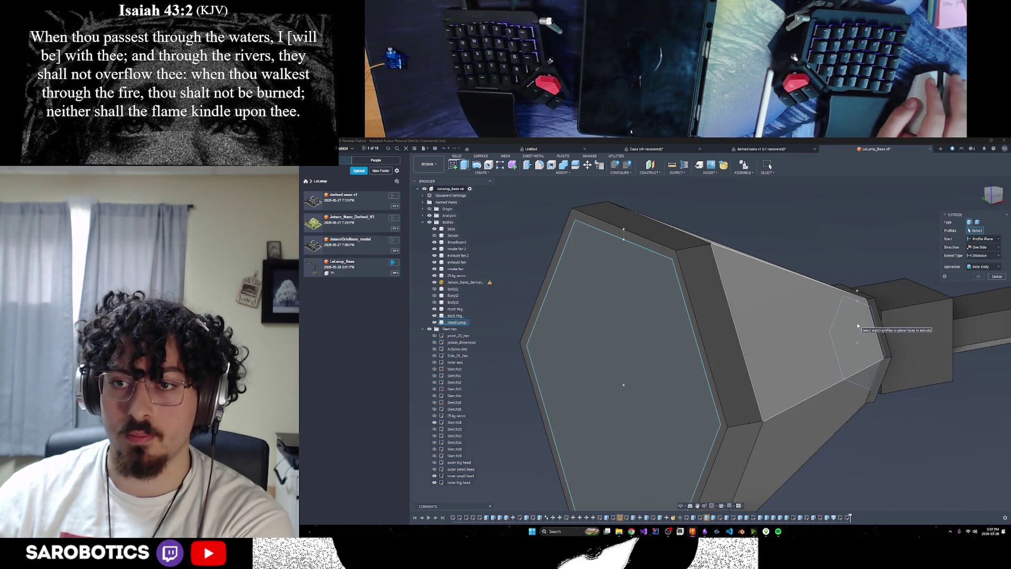
Loft-cut from the small hexagon profile to the large one, hiding HeadLamp to pick them.
scroll(858, 323, "down", 2)
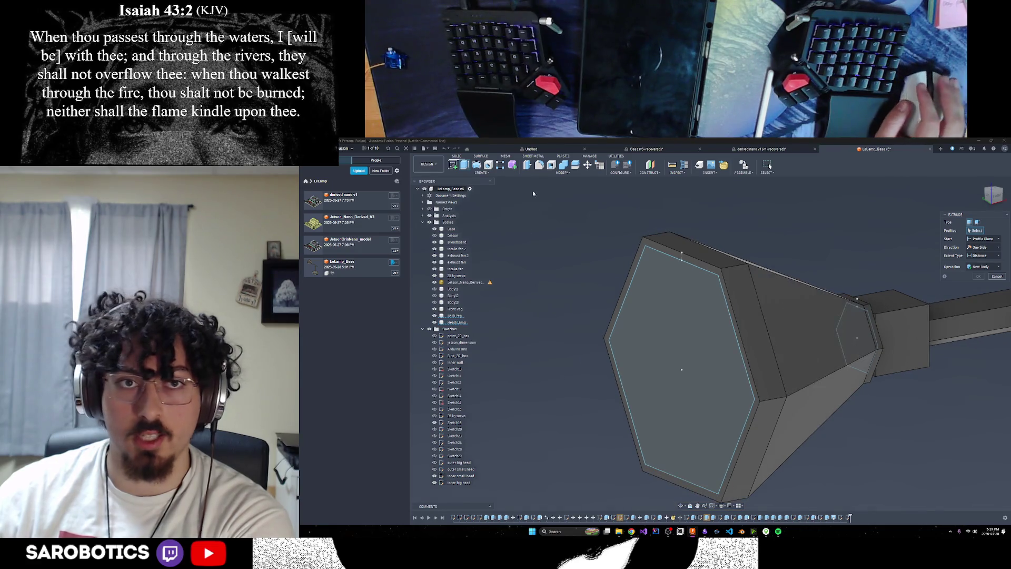
left_click(481, 172)
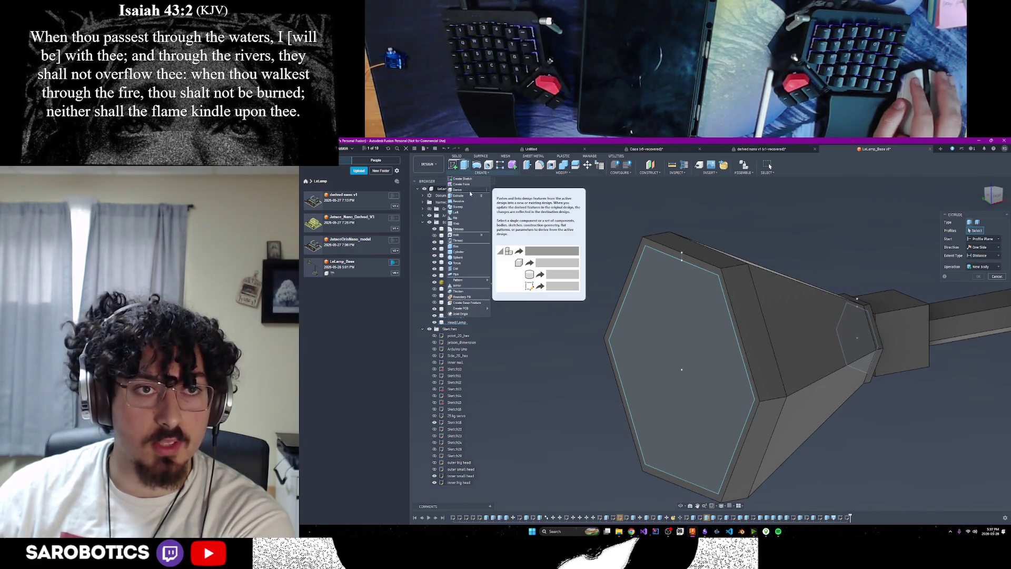
left_click(457, 212)
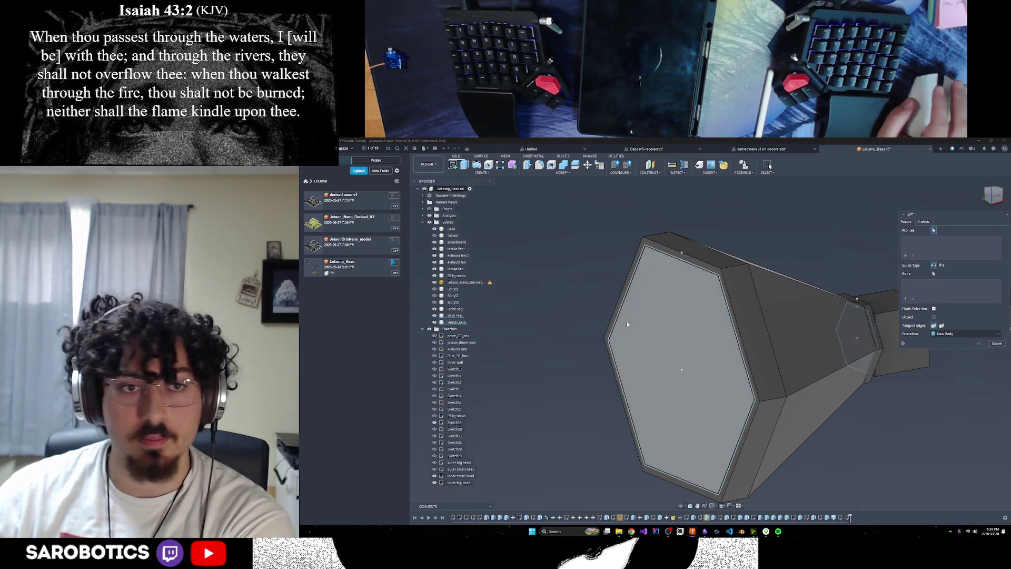
left_click(627, 324)
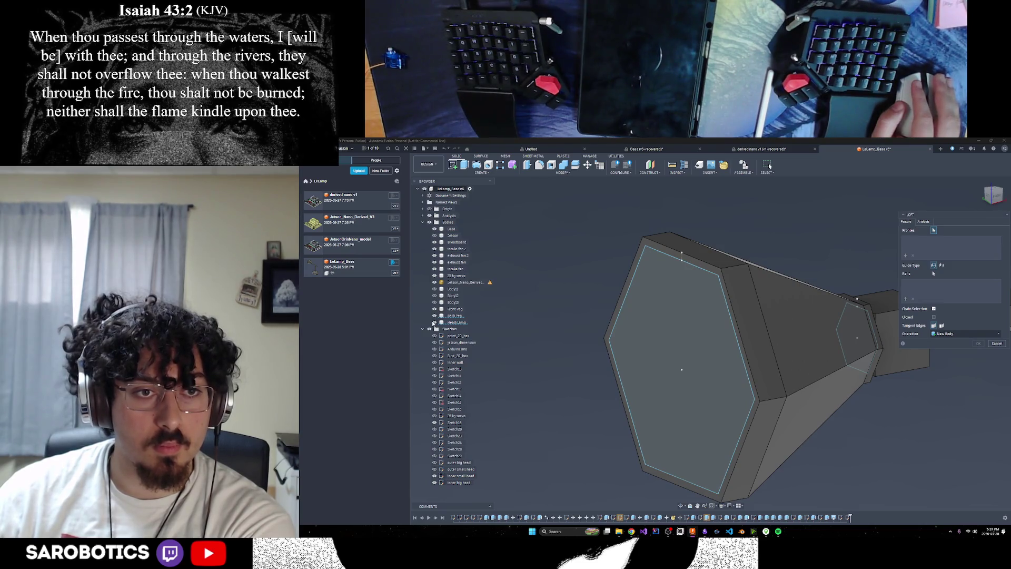
left_click(434, 322)
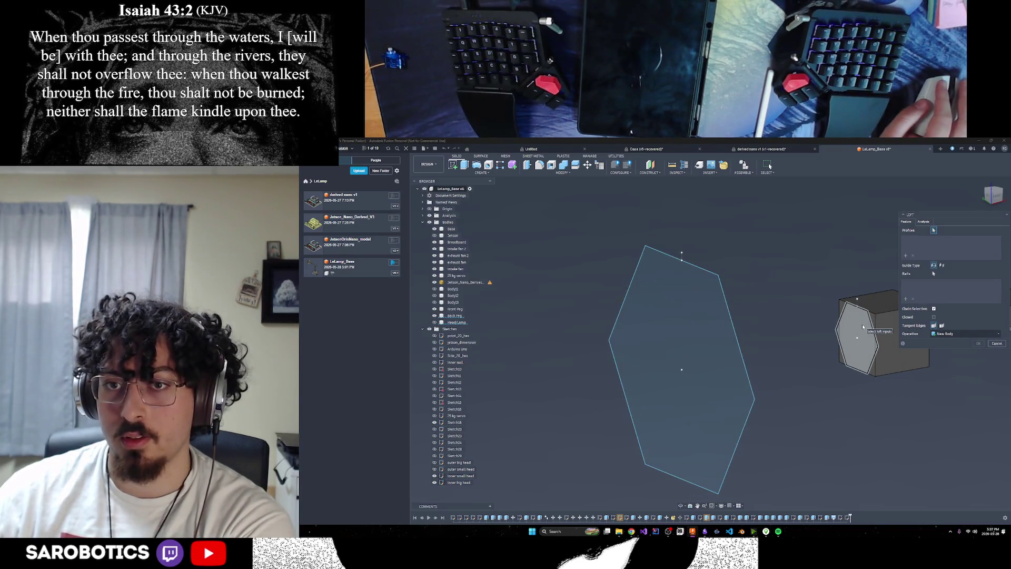
left_click(863, 327)
left_click(704, 319)
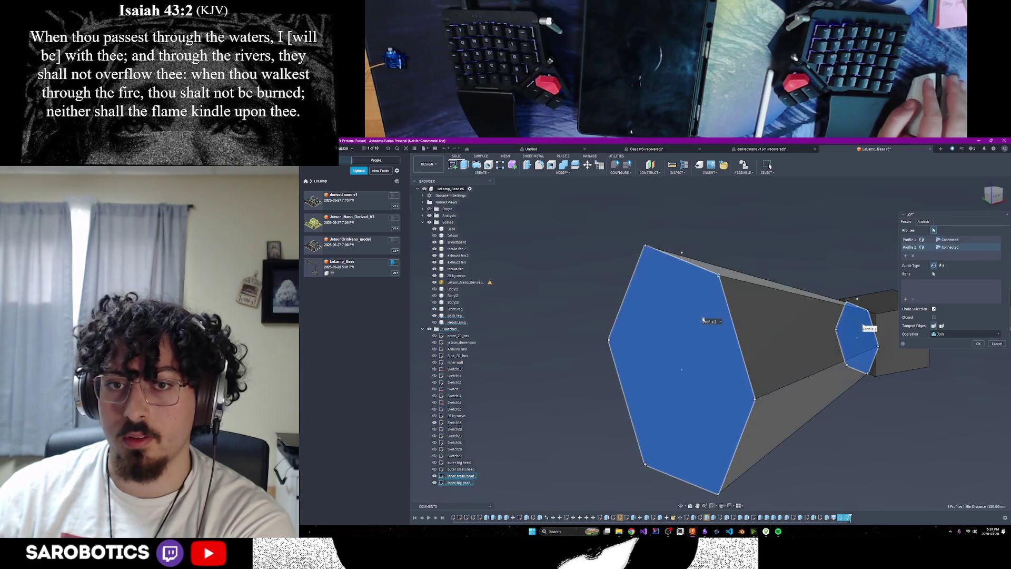
left_click(950, 338)
left_click(949, 345)
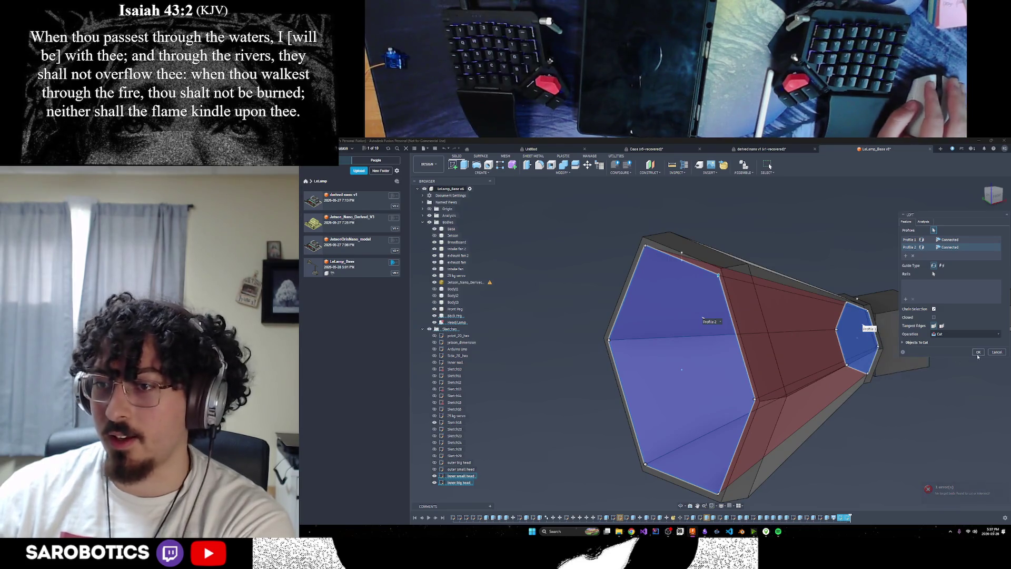
left_click(978, 353)
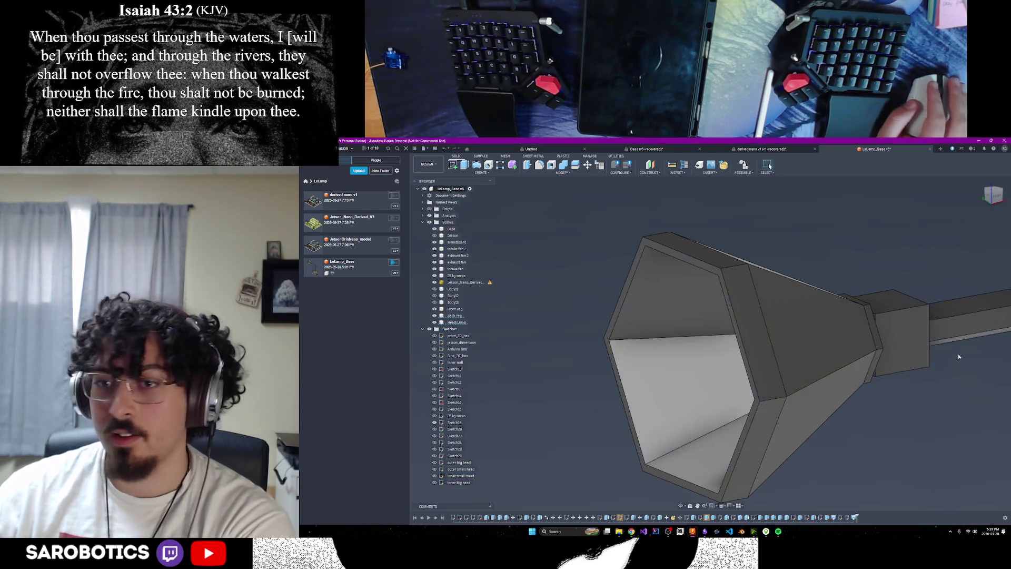
left_click(681, 506)
mouse_move(738, 369)
left_mouse_down()
mouse_move(701, 363)
mouse_move(753, 364)
mouse_move(727, 369)
mouse_move(737, 357)
left_mouse_up()
scroll(746, 375, "up", 5)
scroll(736, 356, "down", 5)
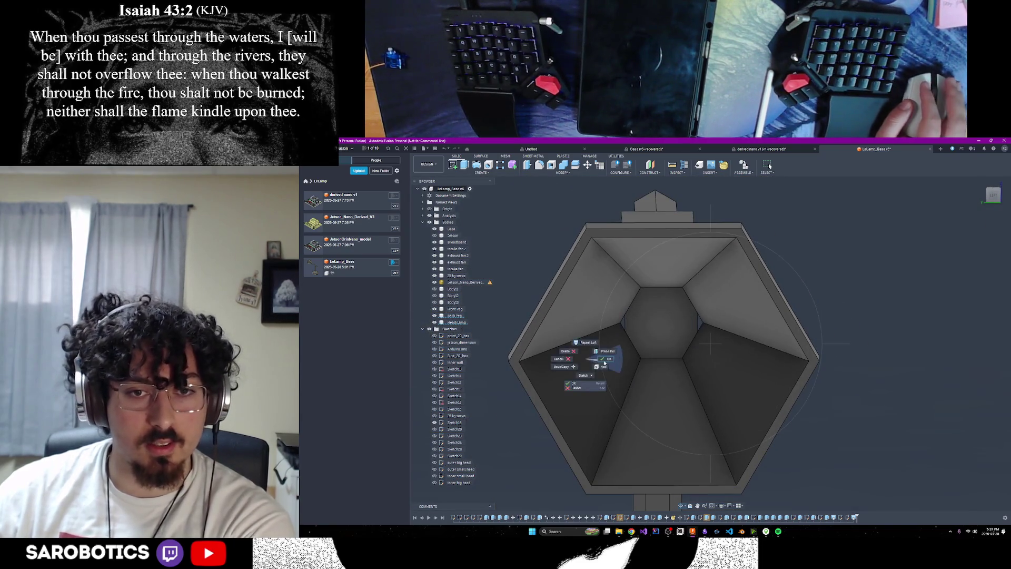
scroll(648, 337, "up", 2)
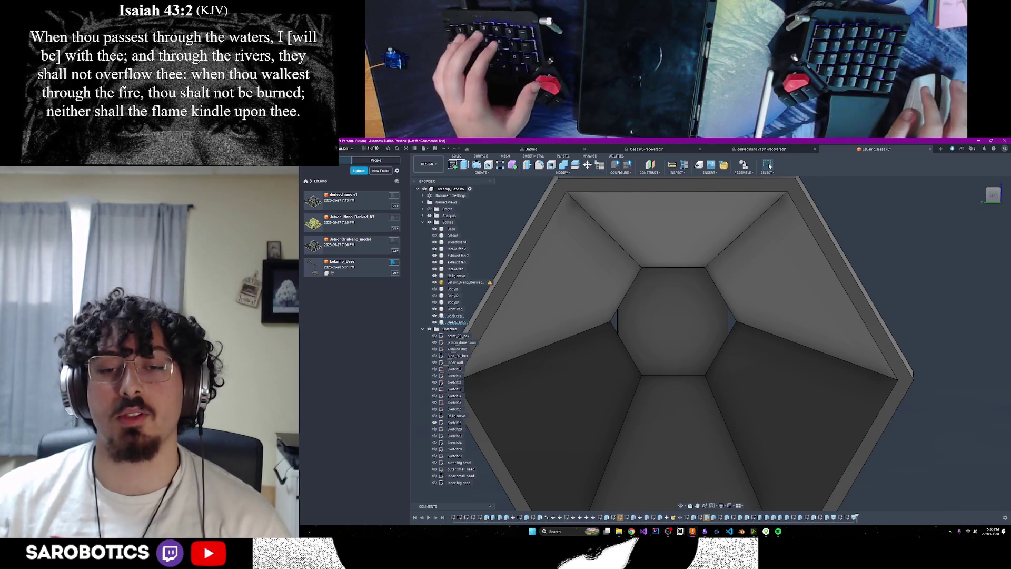
mouse_move(632, 532)
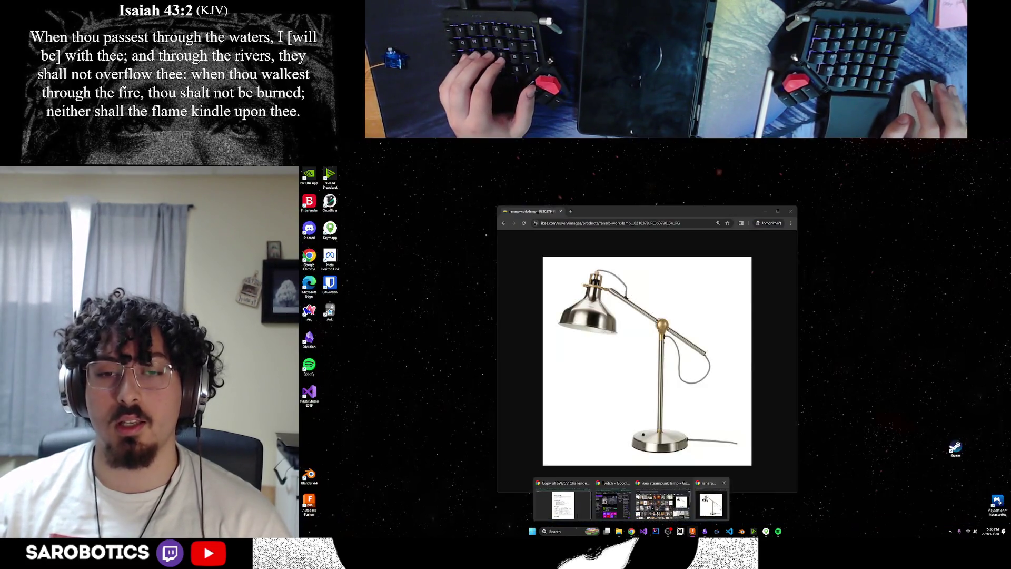
left_click(711, 498)
left_click_drag(648, 211, 1010, 216)
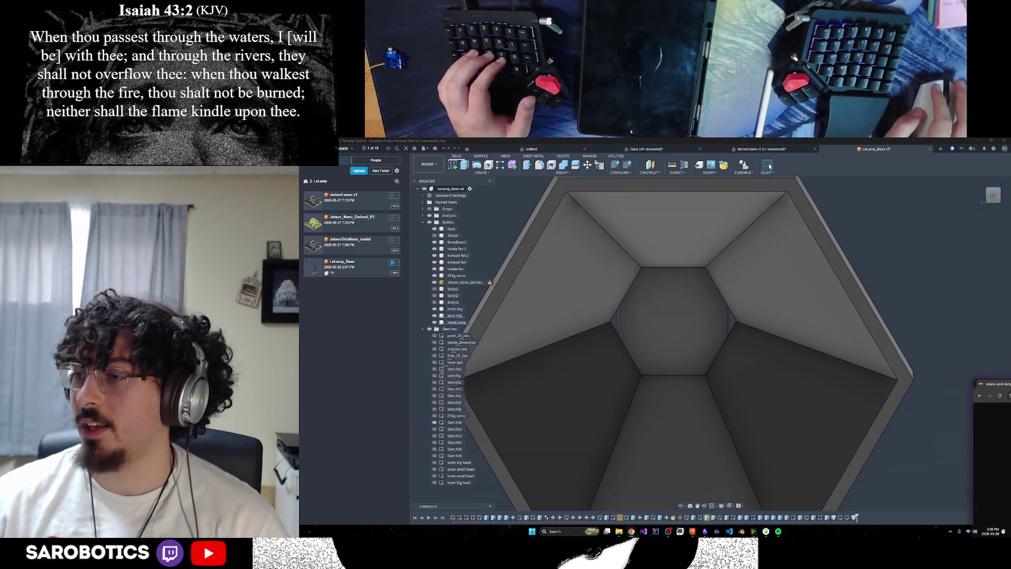
scroll(625, 343, "down", 5)
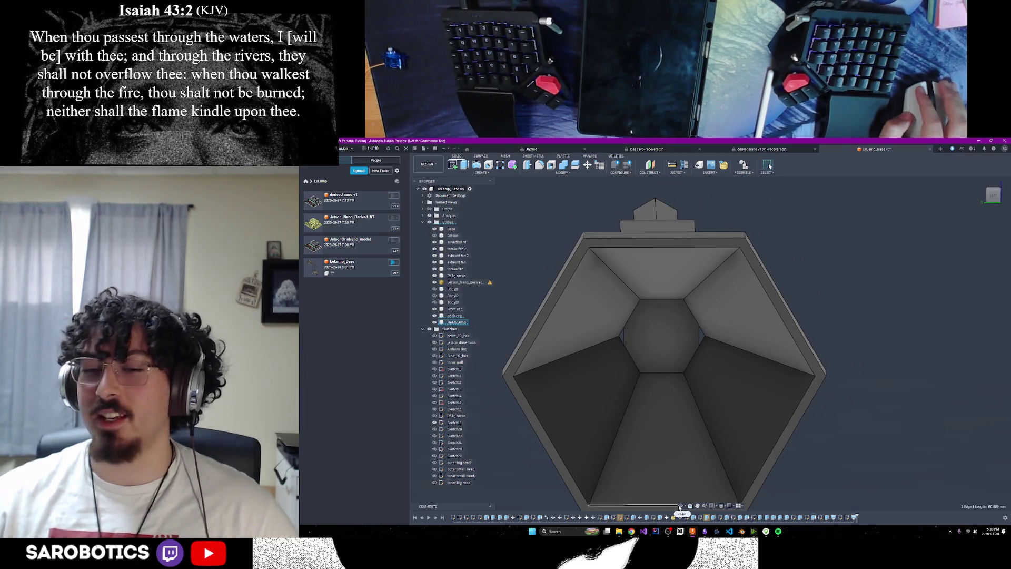
scroll(693, 413, "down", 2)
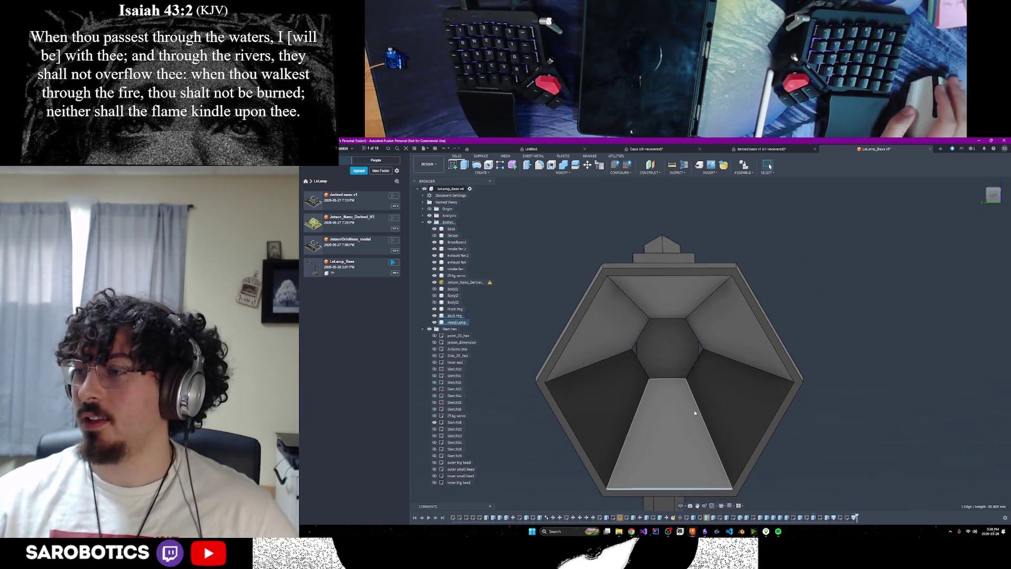
left_click(681, 505)
mouse_move(685, 453)
left_mouse_down()
mouse_move(764, 369)
mouse_move(842, 310)
mouse_move(658, 332)
left_mouse_up()
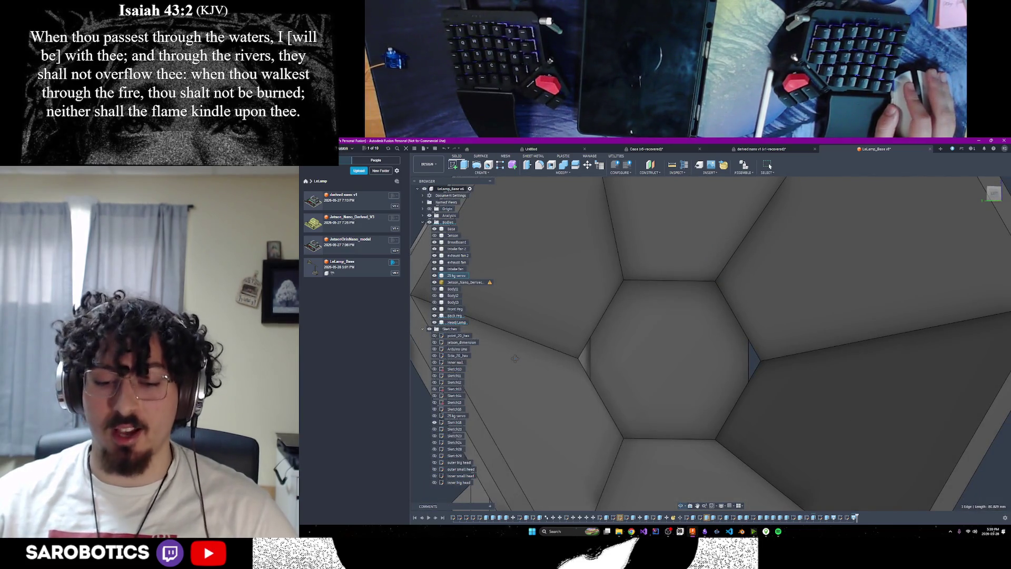
middle_click_drag(515, 359, 577, 374, "shift")
middle_click_drag(620, 344, 599, 394, "shift")
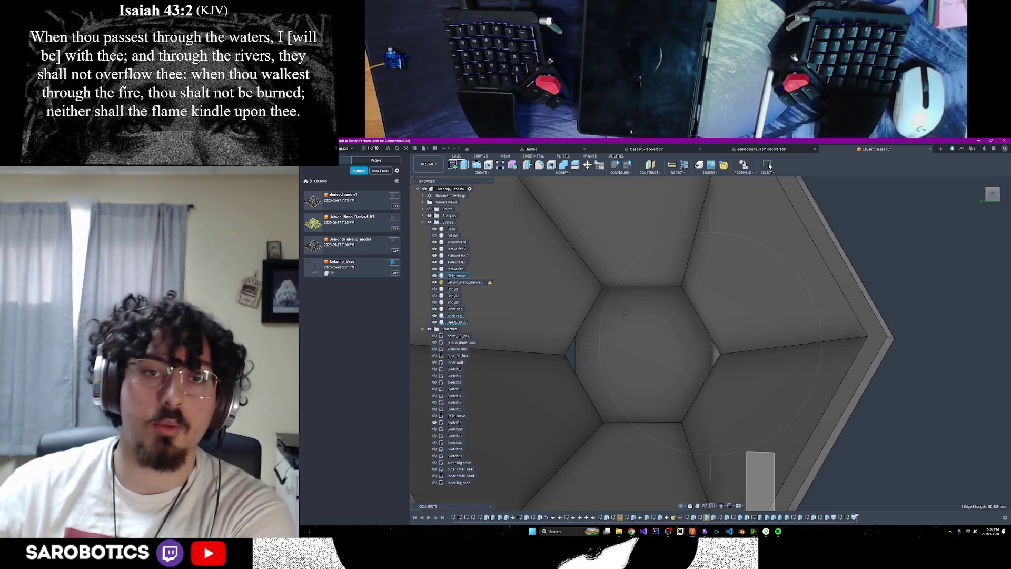
mouse_move(625, 313)
middle_mouse_down("shift")
mouse_move(675, 274)
mouse_move(653, 316)
mouse_move(644, 388)
mouse_move(685, 368)
mouse_move(663, 343)
mouse_move(701, 337)
mouse_move(658, 337)
mouse_move(685, 329)
mouse_move(753, 322)
mouse_move(764, 332)
mouse_move(761, 366)
middle_mouse_up("shift")
mouse_move(726, 318)
middle_mouse_down("shift")
mouse_move(584, 319)
mouse_move(563, 358)
middle_mouse_up("shift")
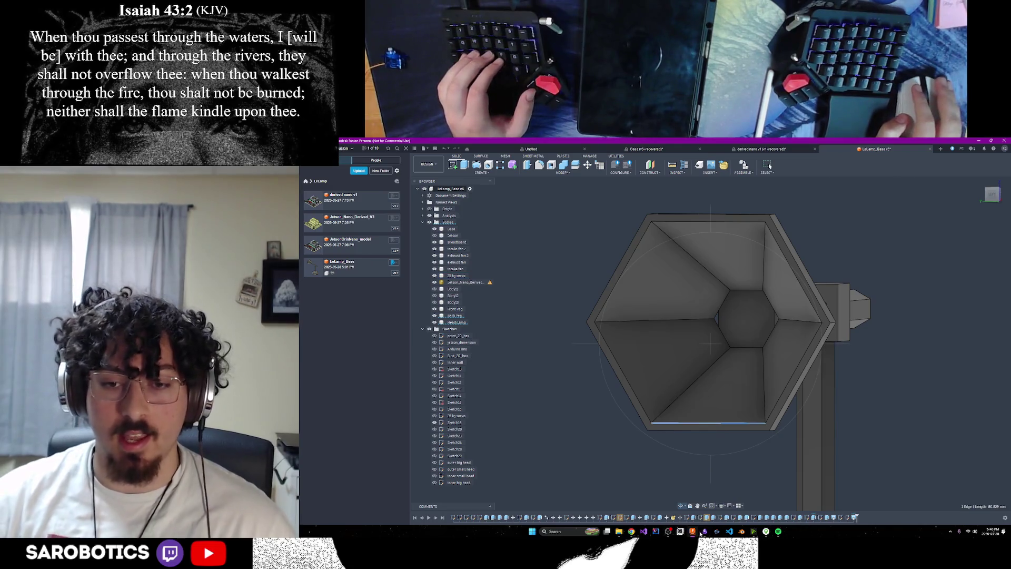
Insert [[Lelamp lamp head tech list]] under Input in the tech stack note and follow the link.
mouse_move(704, 532)
left_click(715, 514)
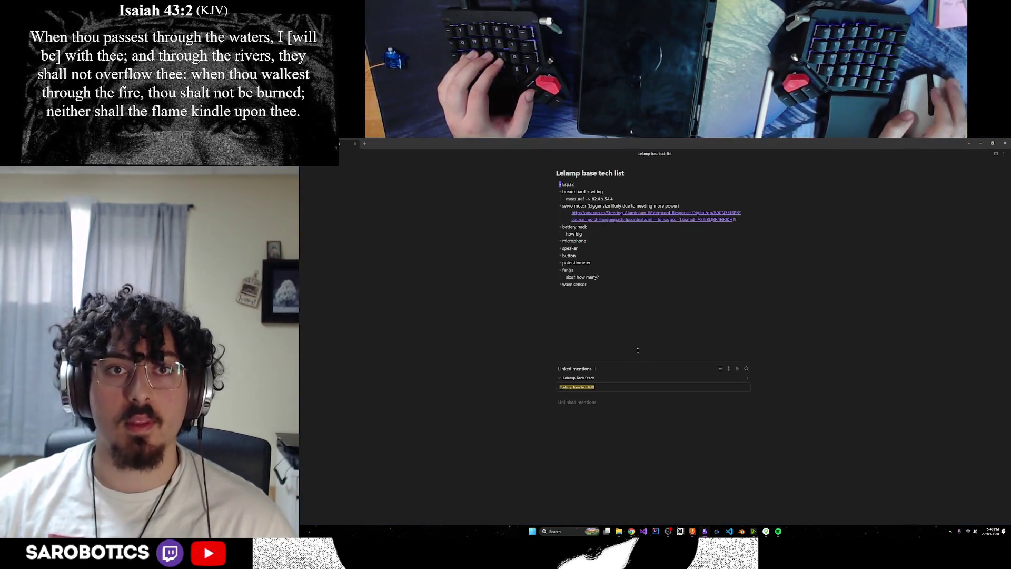
scroll(606, 290, "down", 1)
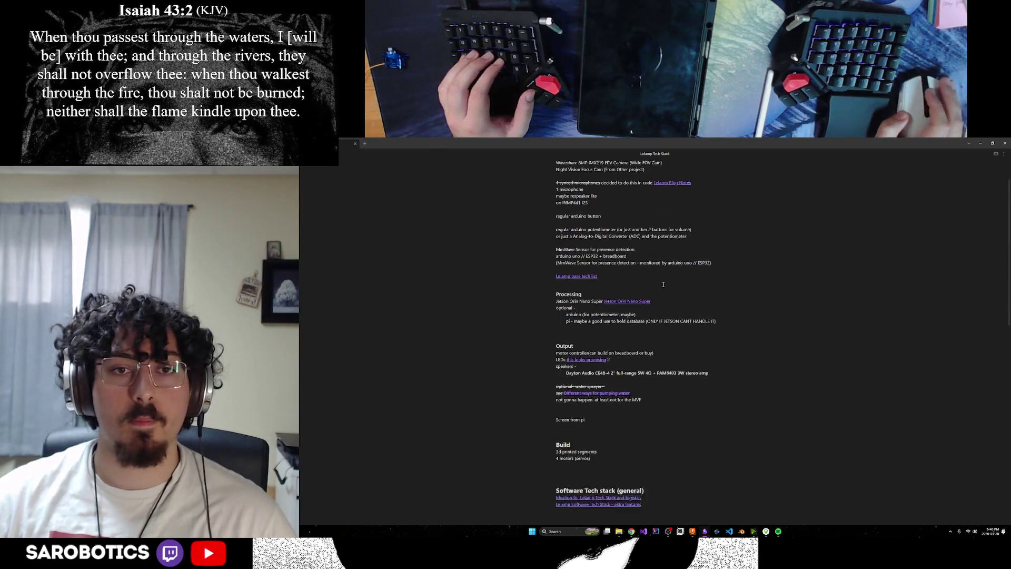
scroll(617, 310, "up", 1)
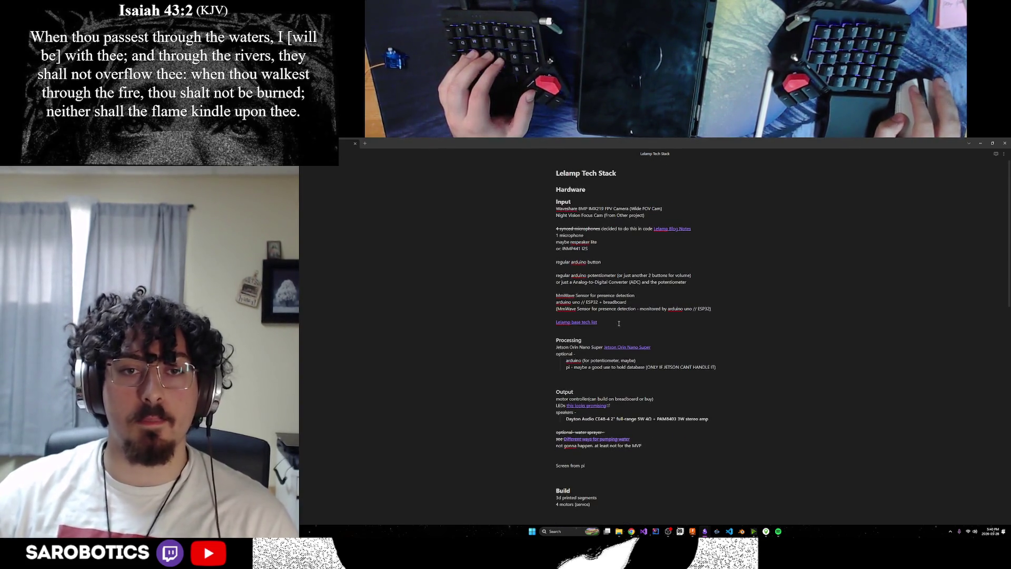
left_click(566, 296)
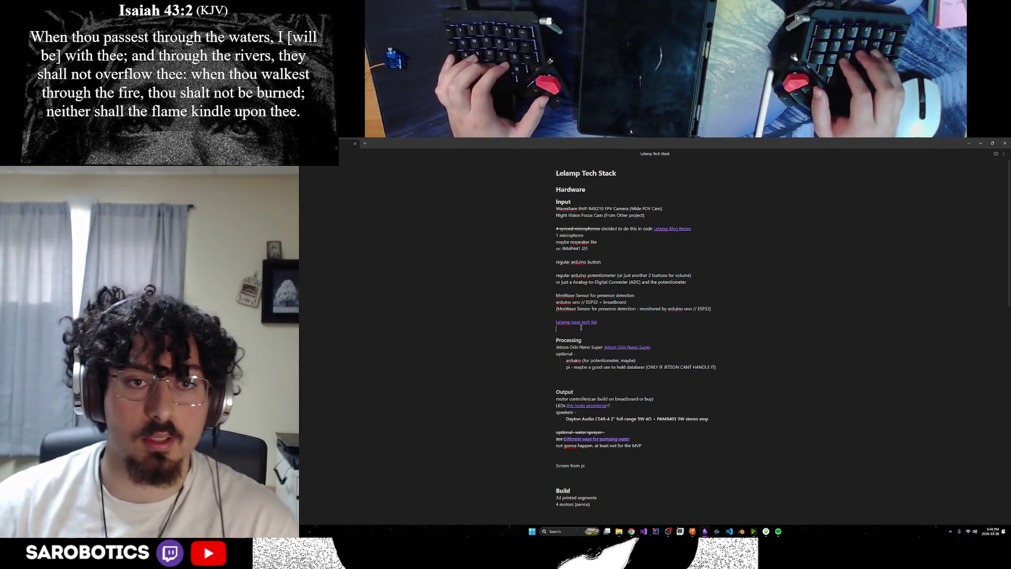
type("[[^")
key("BackSpace")
type("Lelamp")
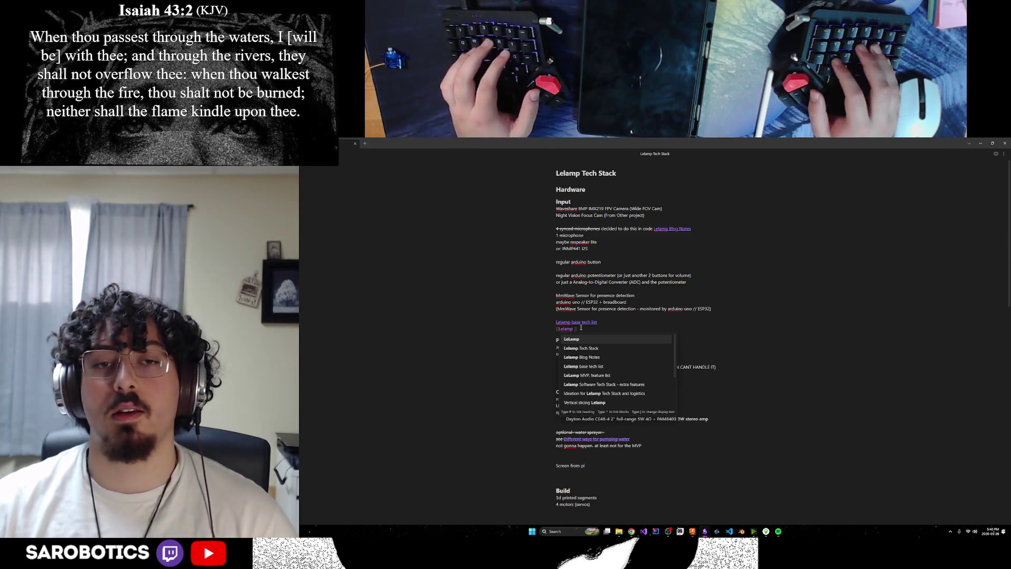
type(" lamp head tech ")
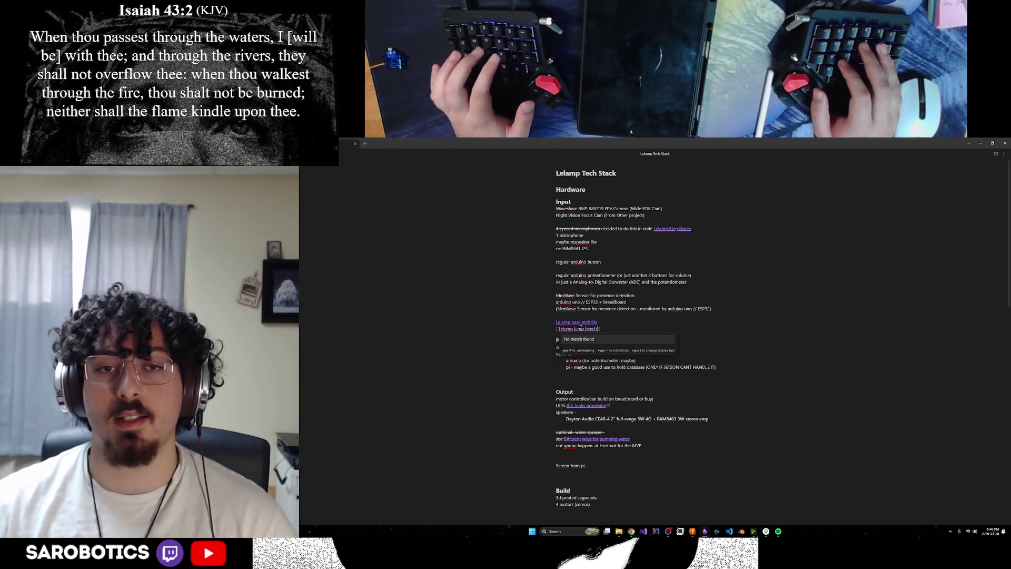
type("list")
key("Escape")
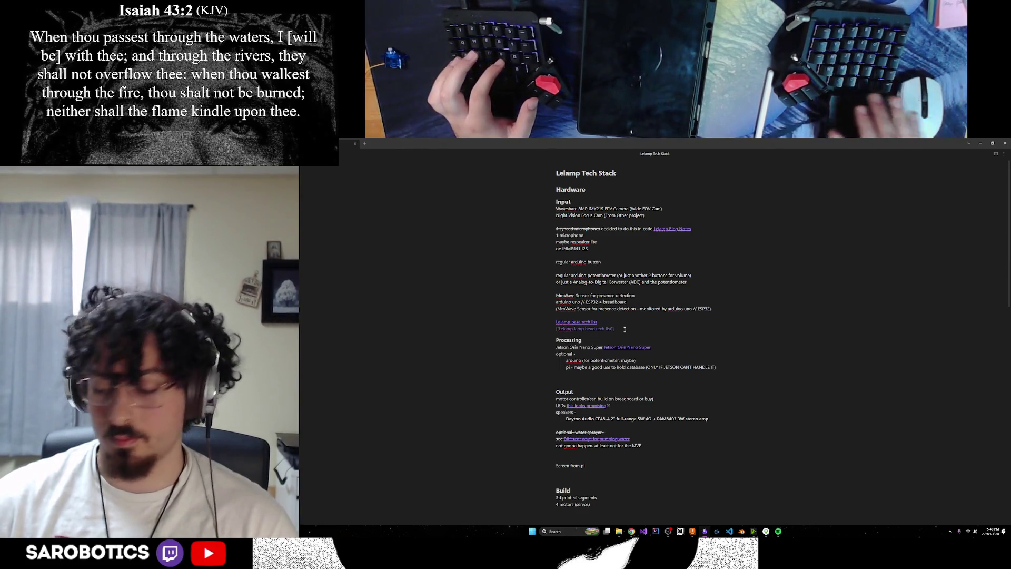
left_click(585, 328)
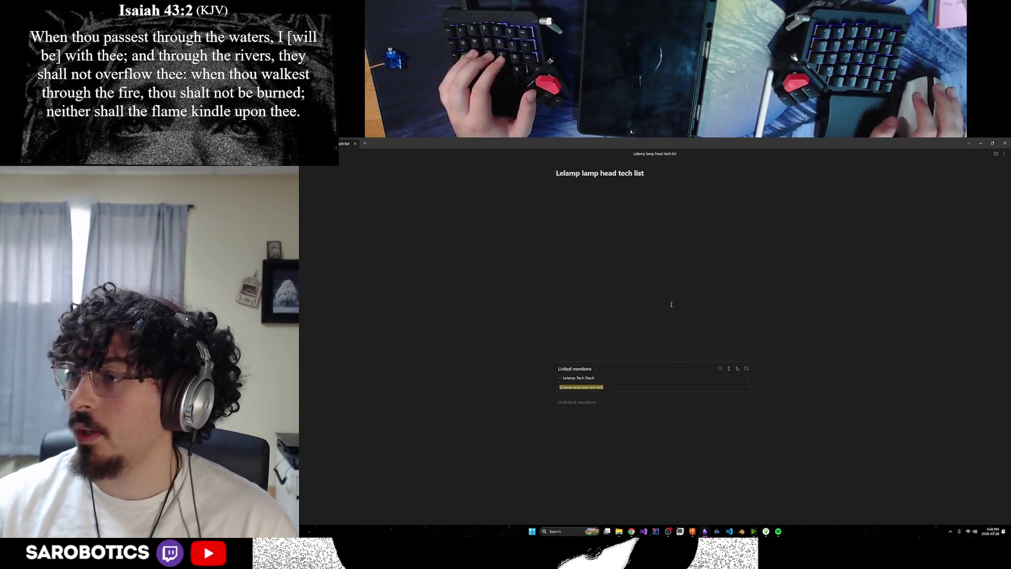
Rearrange the notes window and type '2 cameras' in the new note.
mouse_move(695, 143)
left_mouse_down()
mouse_move(664, 395)
mouse_move(694, 133)
mouse_move(691, 153)
left_mouse_up()
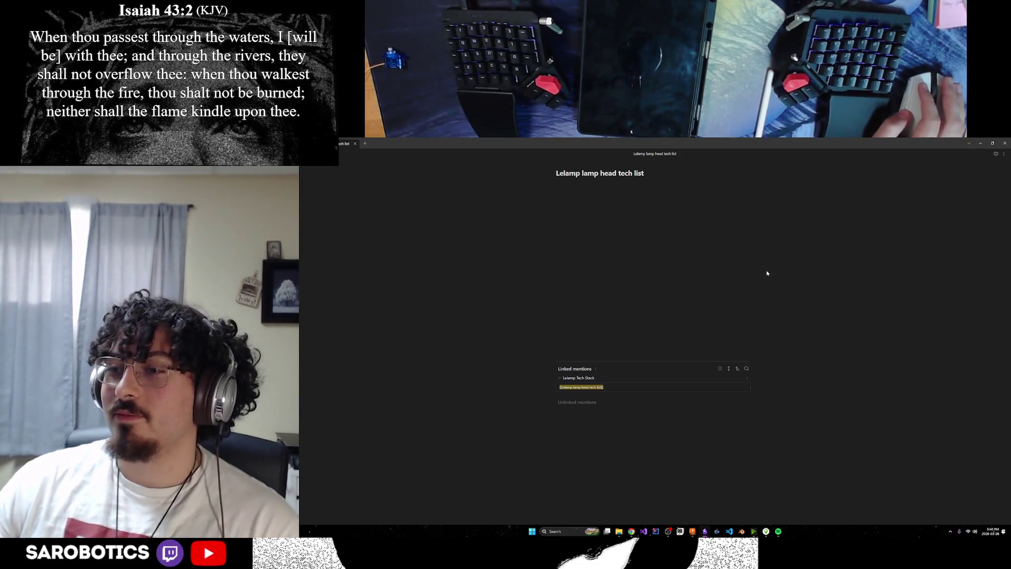
left_click_drag(699, 146, 707, 390)
double_click(707, 390)
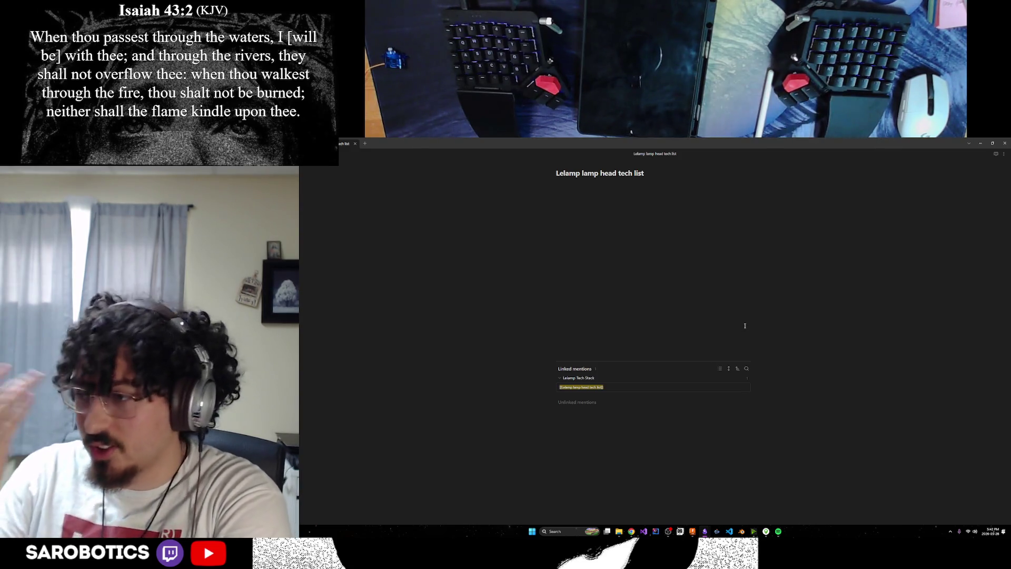
mouse_move(731, 143)
left_mouse_down()
mouse_move(714, 451)
mouse_move(738, 345)
mouse_move(730, 147)
left_mouse_up()
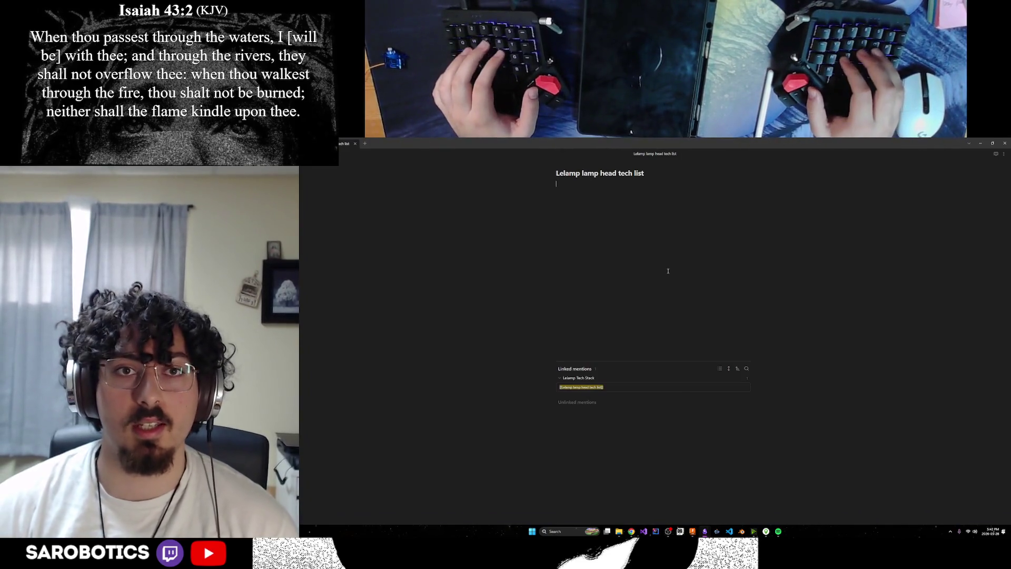
type("2 cameras")
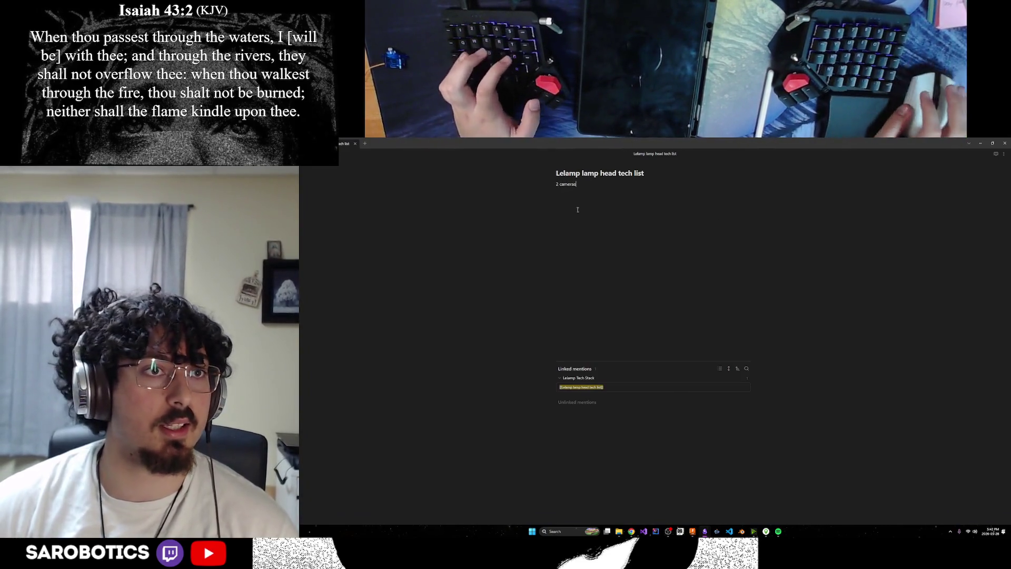
Paste the Waveshare 8MP and Night Vision Focus Cam lines from Lelamp Tech Stack, then start 'D Array'.
key("ctrl+alt+Left")
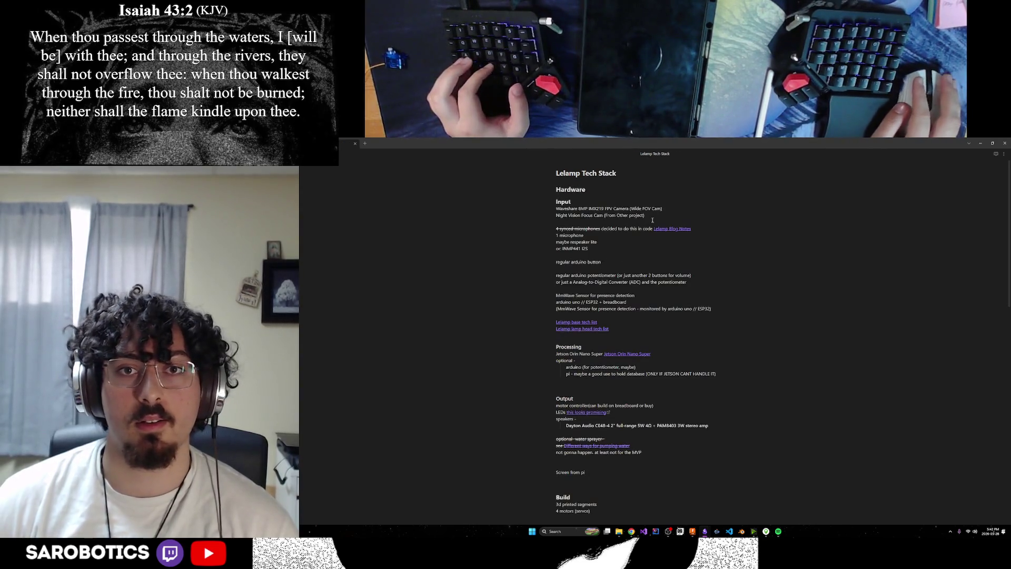
left_click_drag(652, 217, 557, 210)
key("ctrl+c")
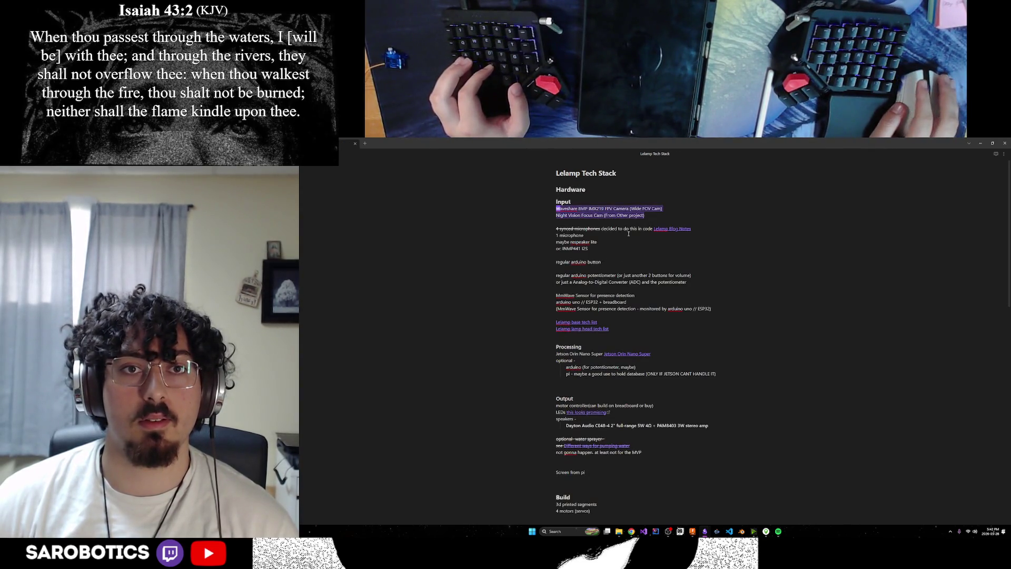
left_click(598, 329)
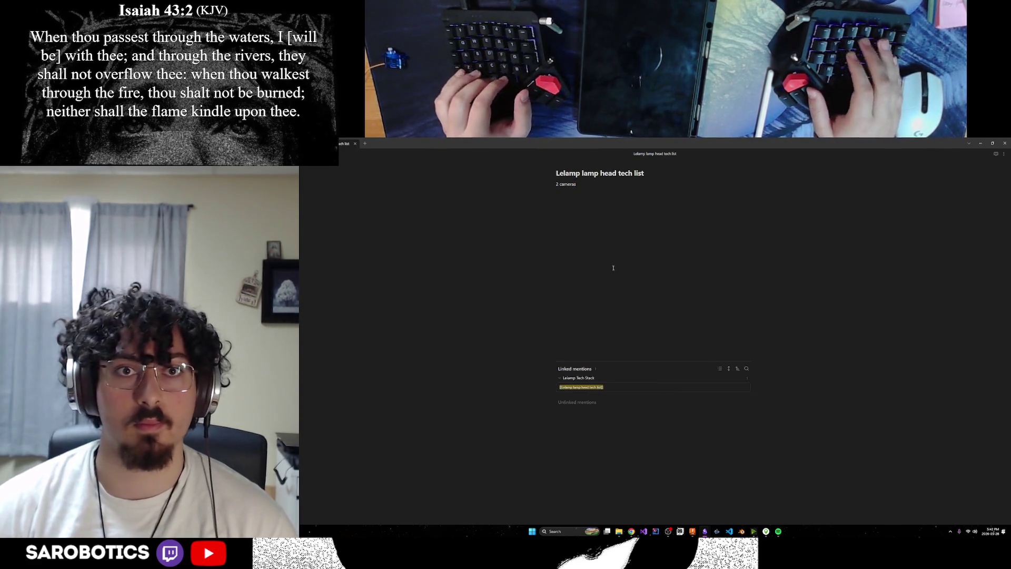
key("Return")
key("ctrl+v")
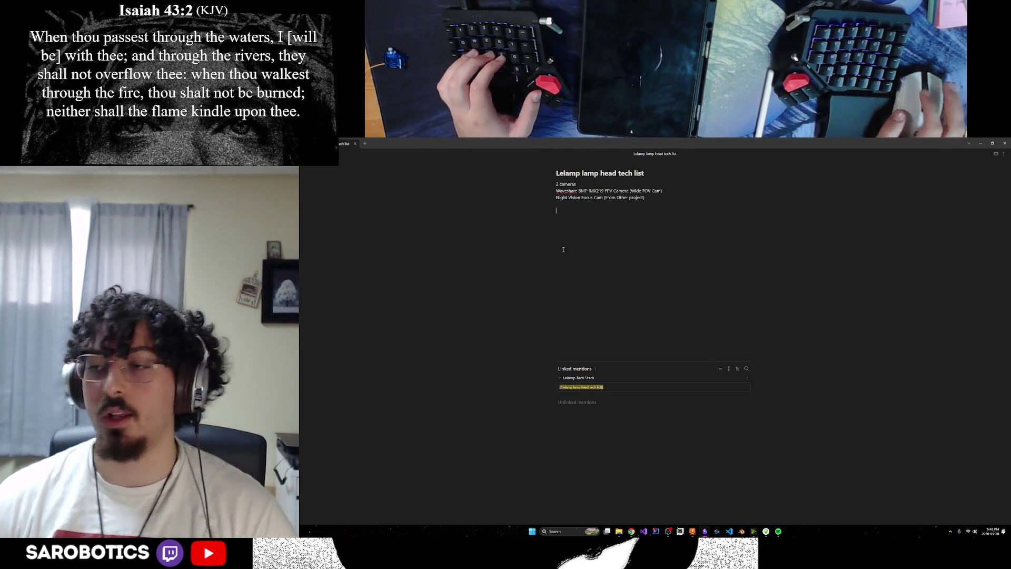
key("ctrl+alt+Left")
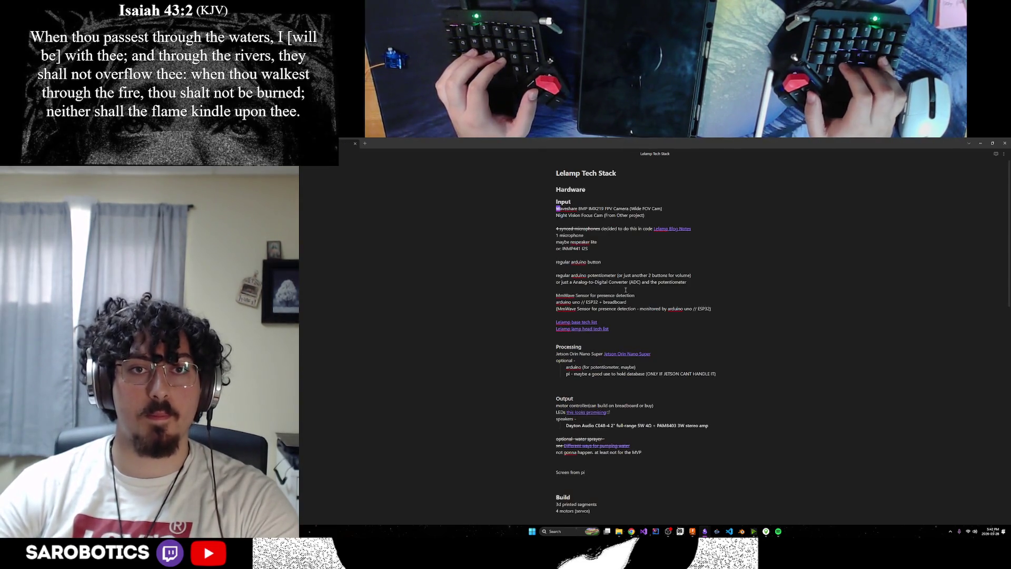
key("ctrl+alt+Right")
key("ctrl+alt+Left")
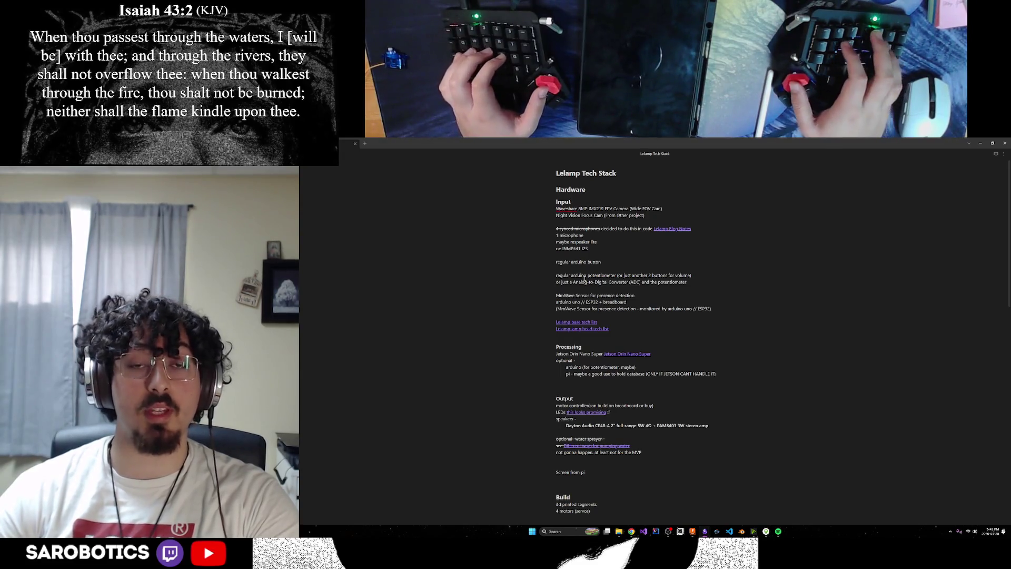
key("alt+Left")
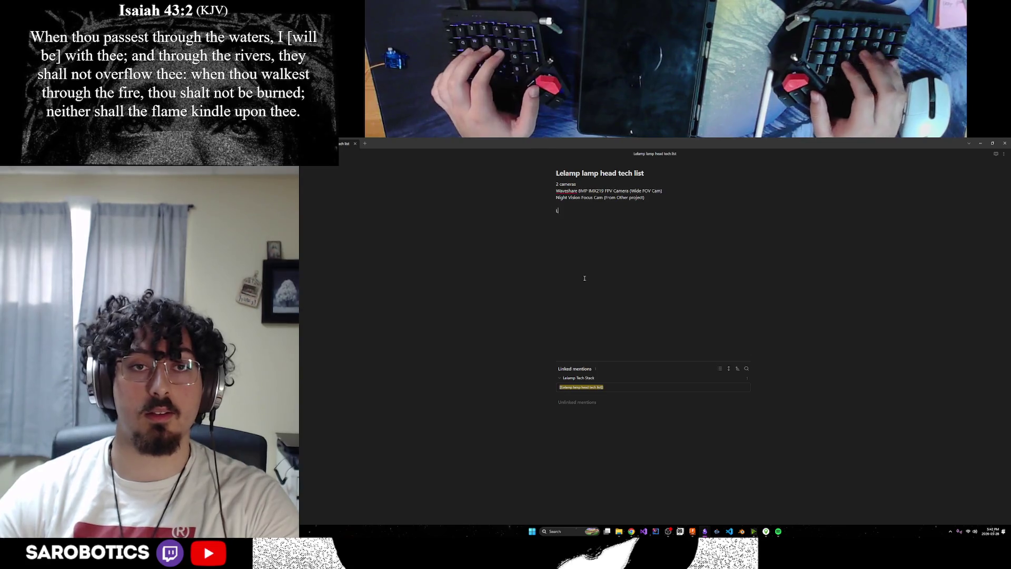
type("D ")
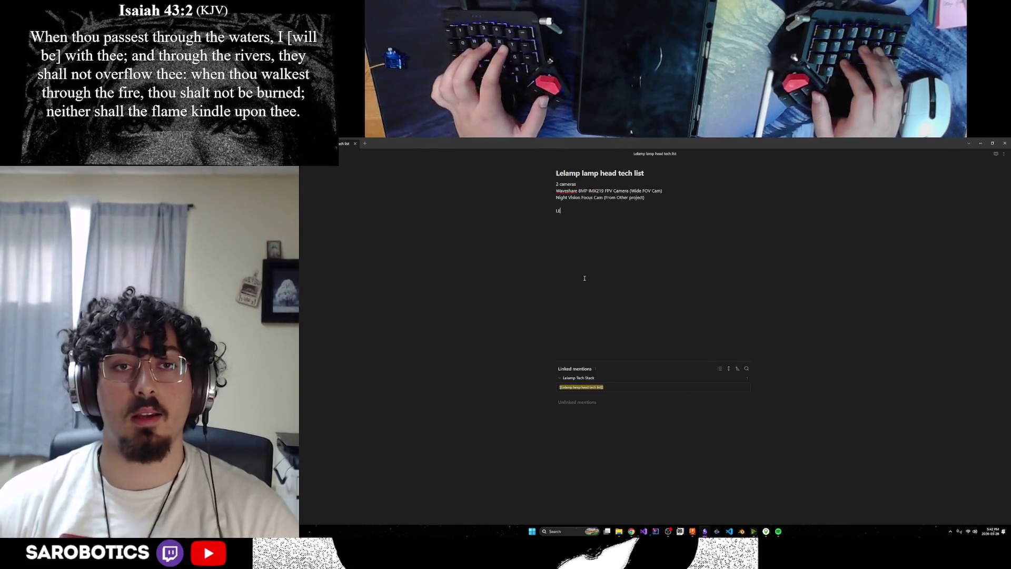
type("Array")
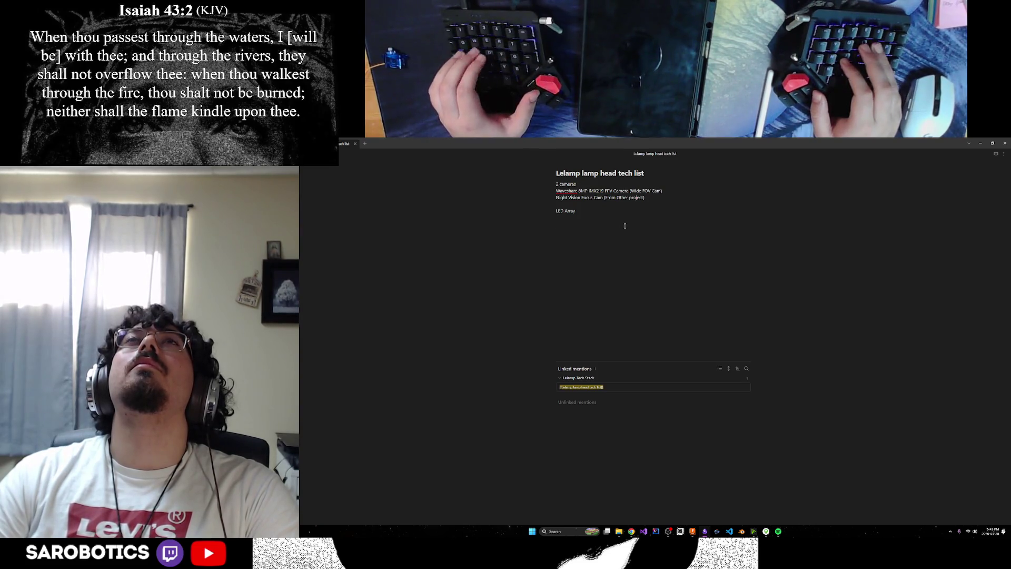
Replace the draft 'Potential Sprayer' line with a 'Water Sprayer' entry in the lamp head list.
type("otential ")
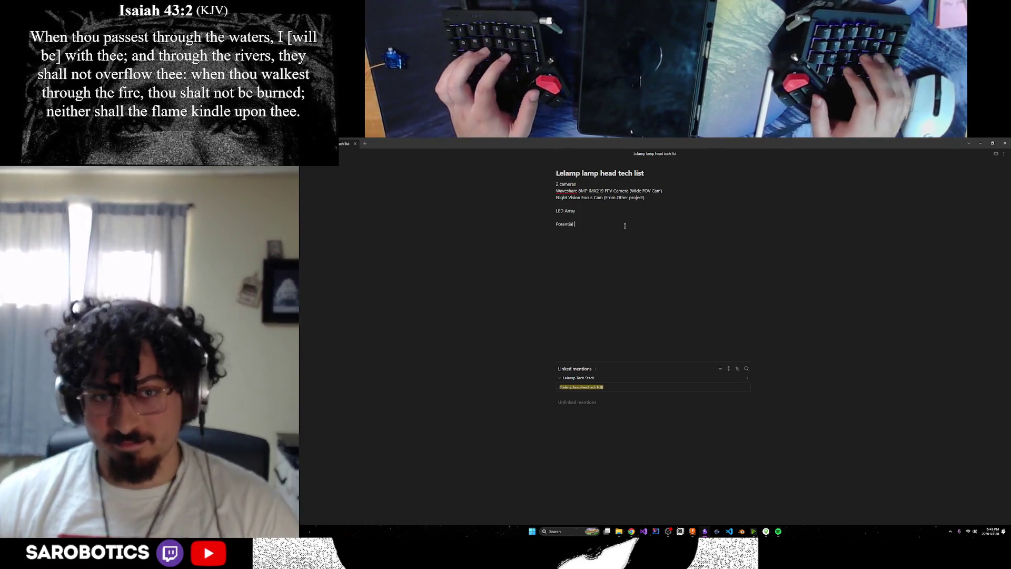
type("Pprayer >")
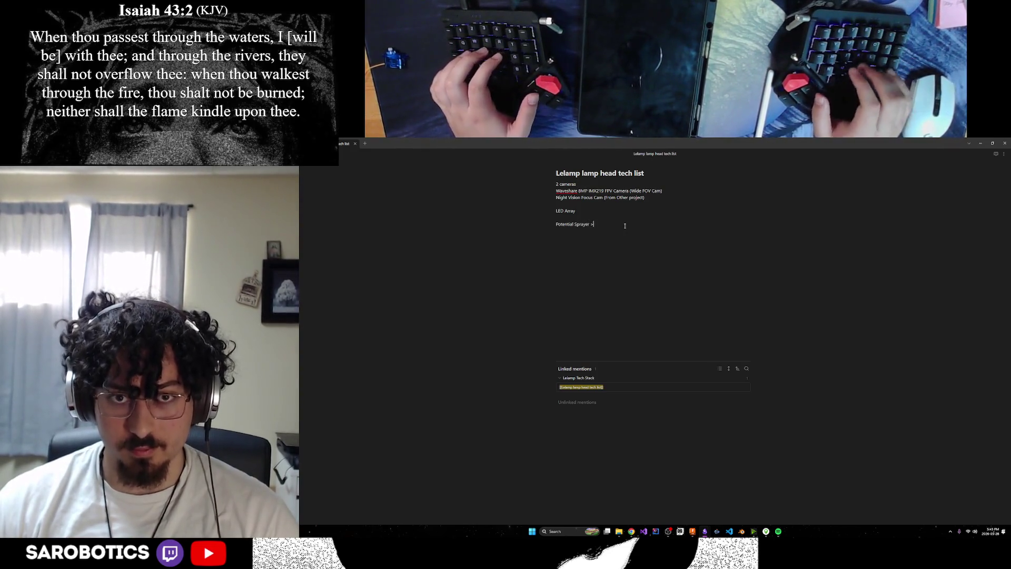
key("BackSpace")
key("BackSpace")
key("BackSpace")
key("BackSpace")
key("BackSpace")
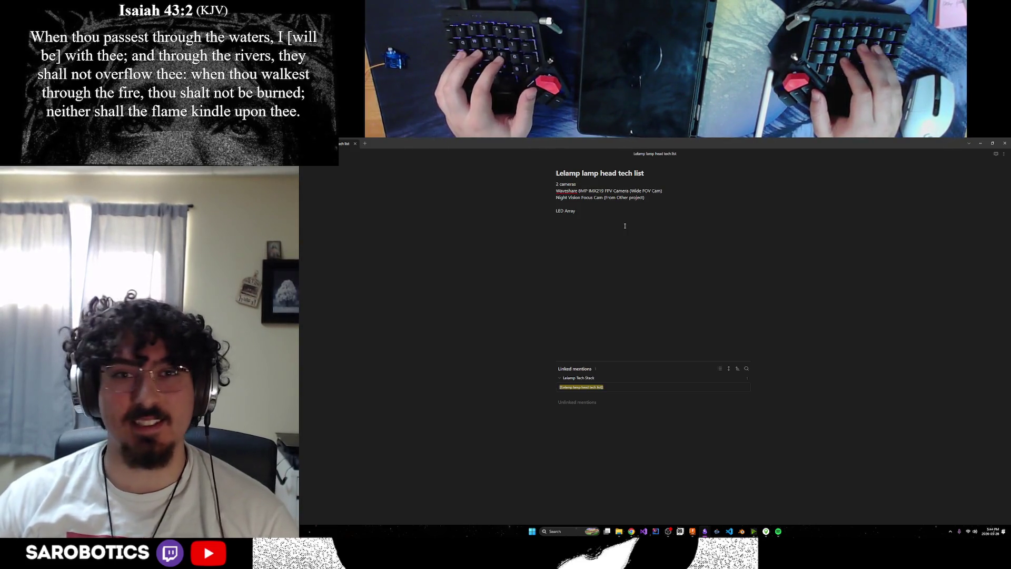
type("Water ")
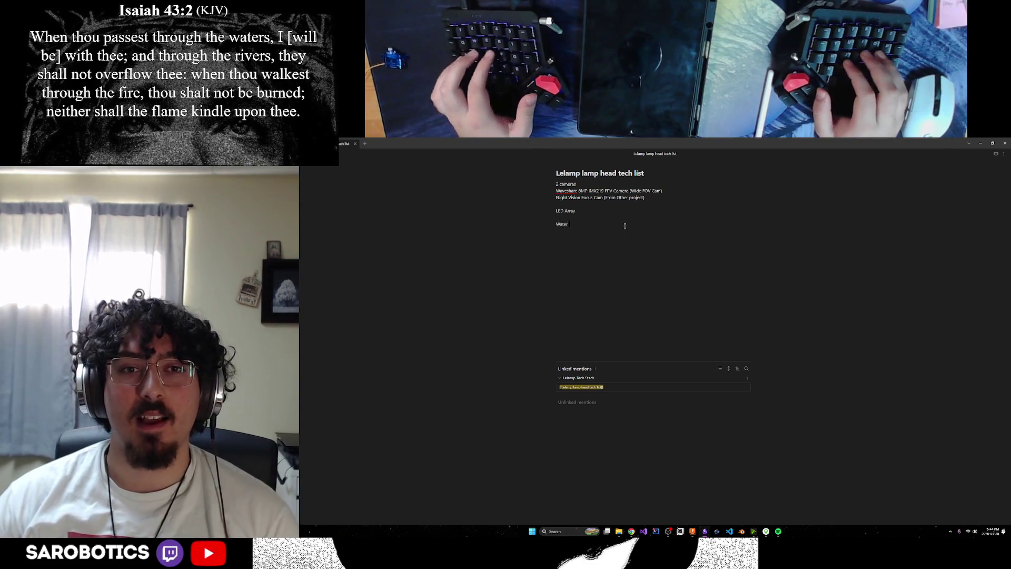
type("Sprayer")
Switch through the Chrome lamp image search back to the hexagonal lamp head model in Fusion.
mouse_move(625, 536)
left_click(662, 501)
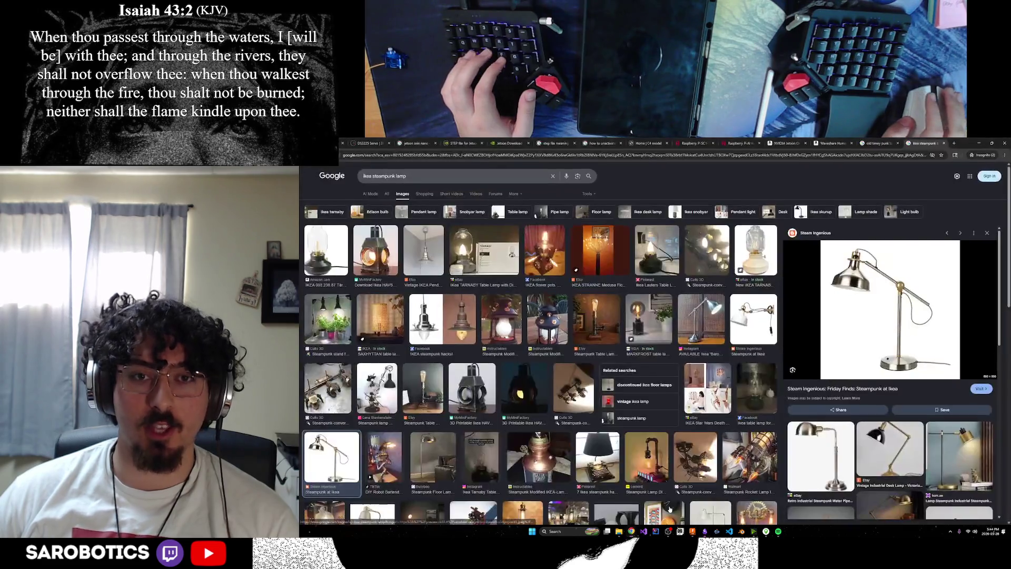
left_click(696, 533)
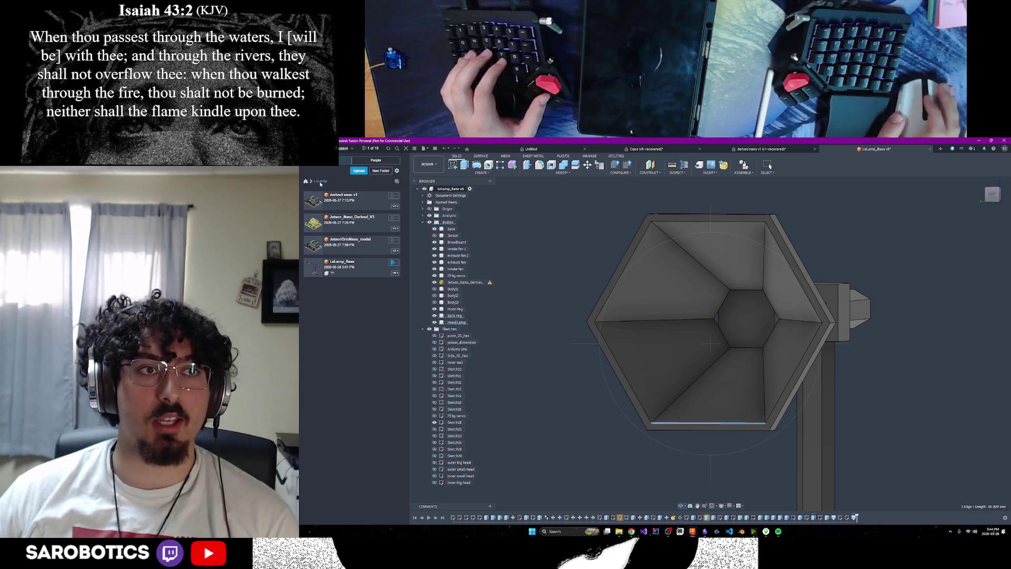
left_click(306, 181)
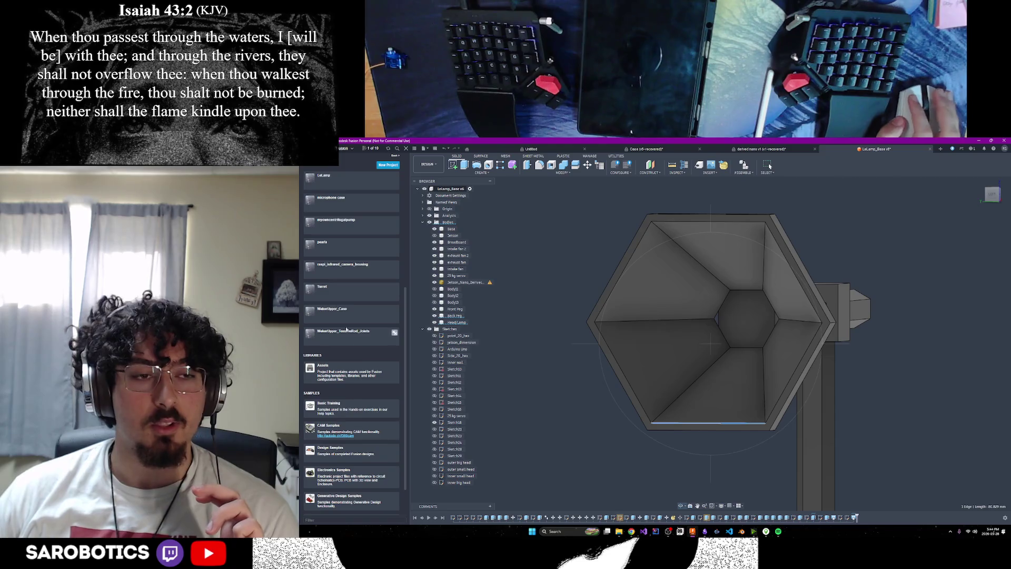
left_click(342, 274)
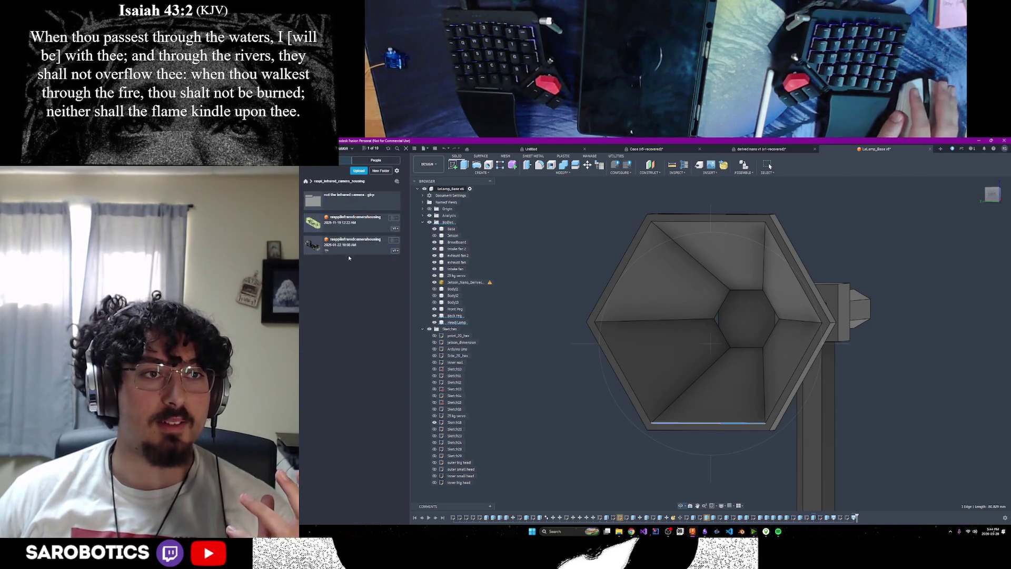
left_click(306, 182)
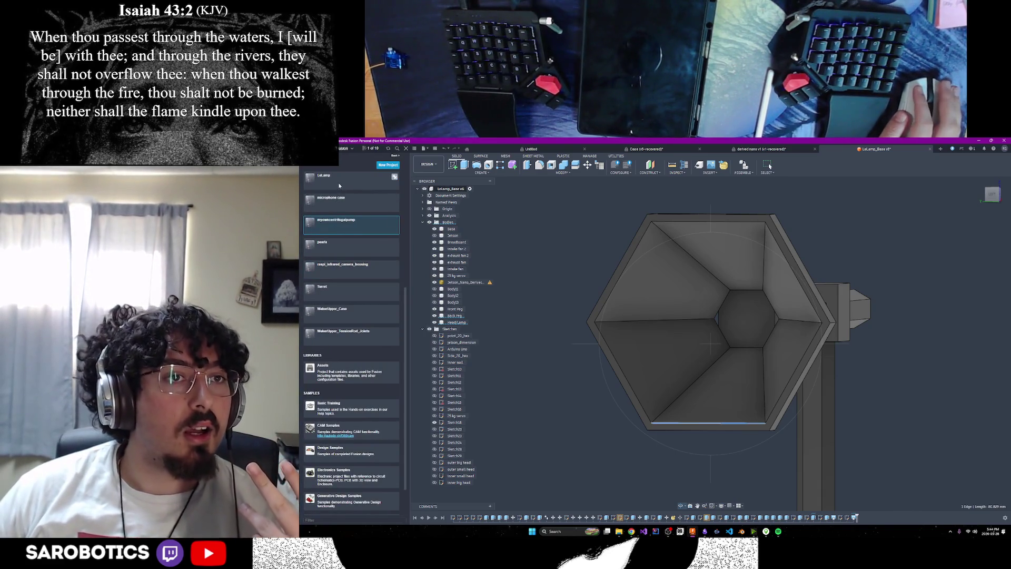
left_click(334, 303)
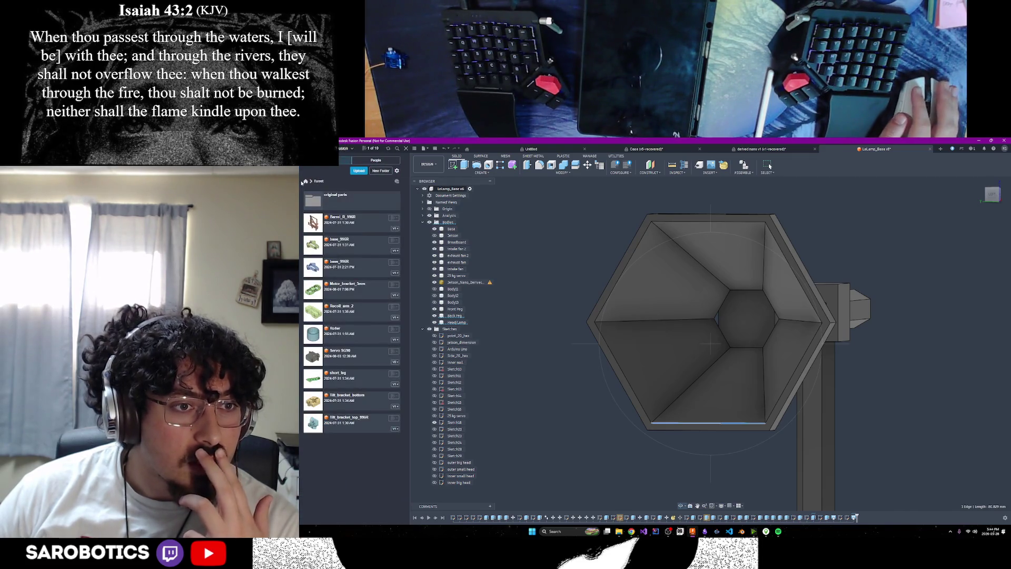
left_click(305, 182)
left_click(324, 208)
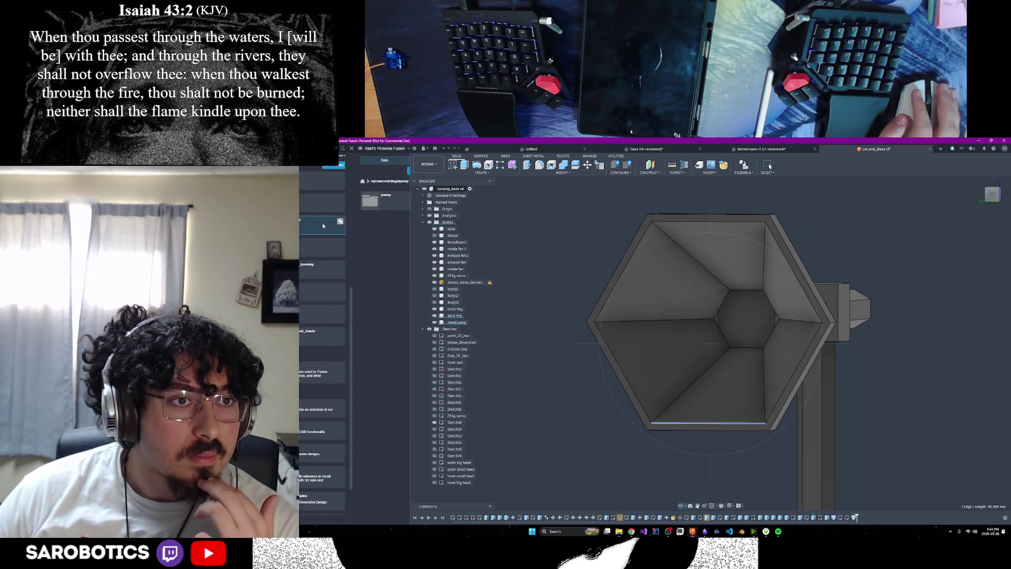
left_click(323, 207)
left_click(306, 182)
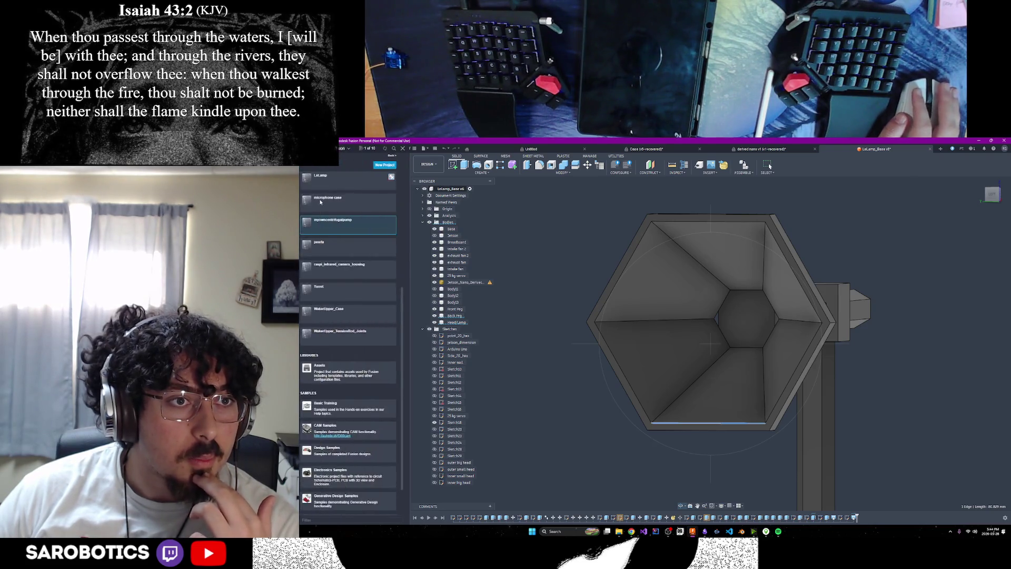
left_click(323, 208)
left_click(305, 182)
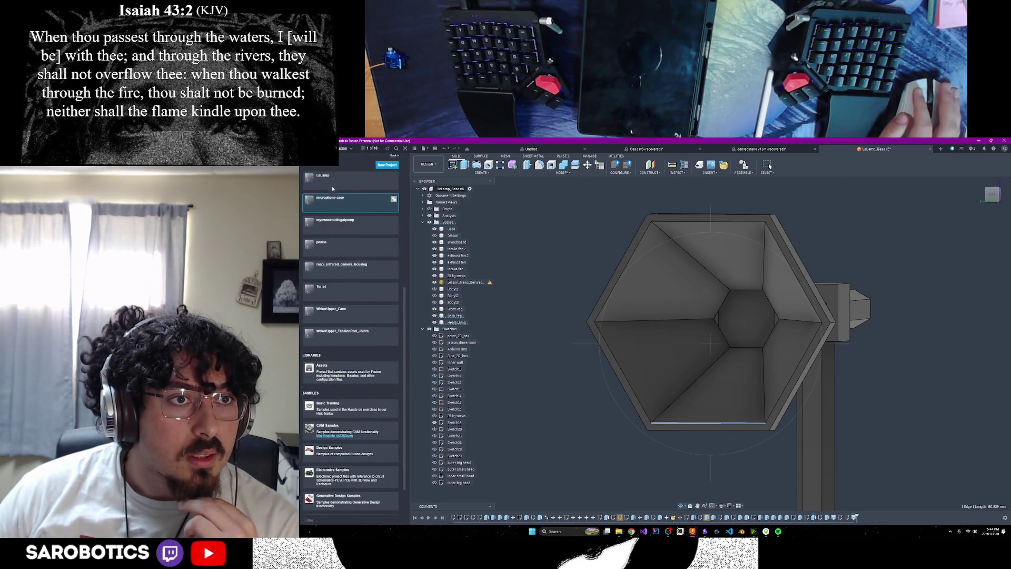
left_click(326, 245)
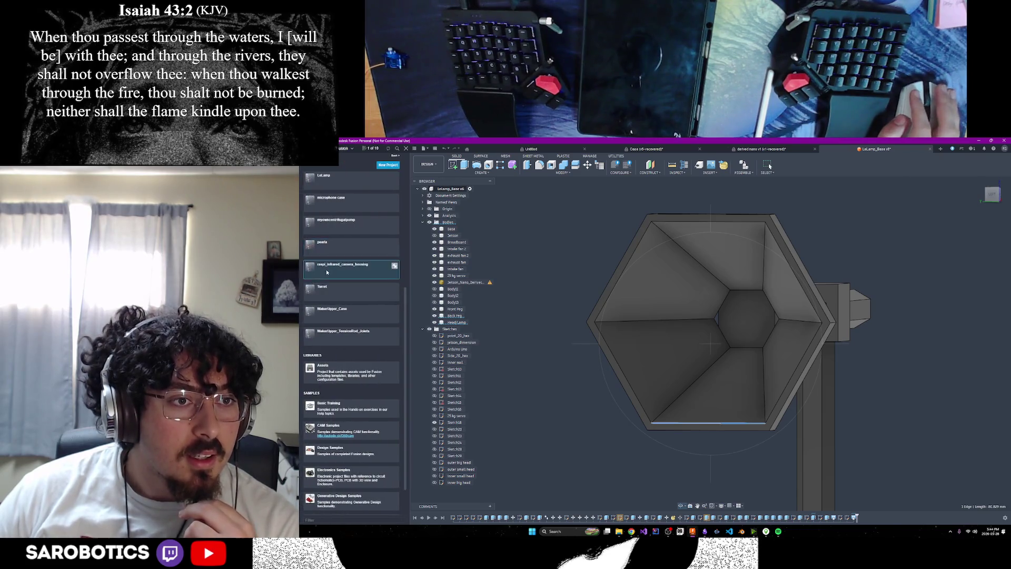
left_click(326, 270)
left_click(306, 182)
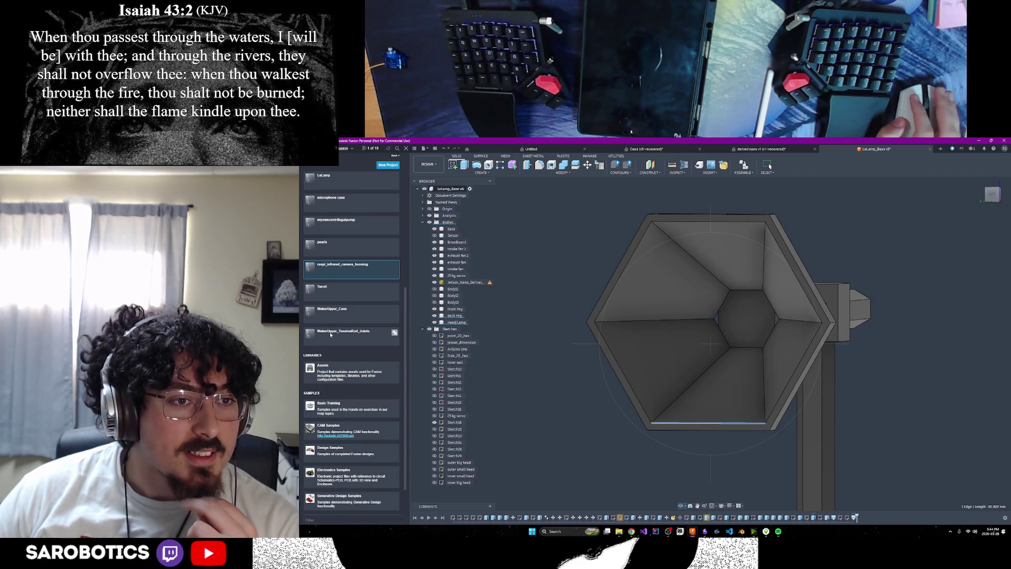
left_click(335, 297)
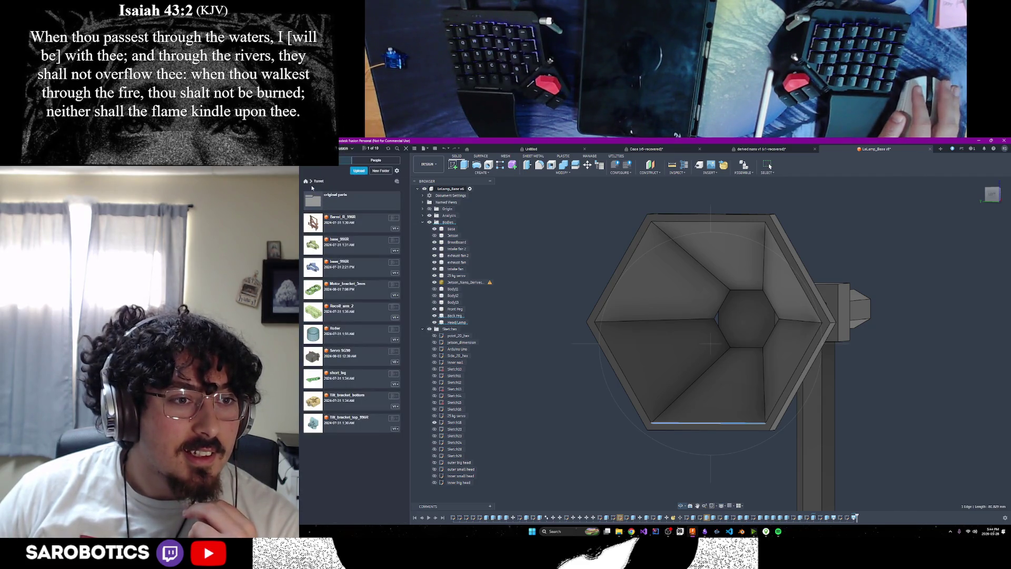
left_click(329, 206)
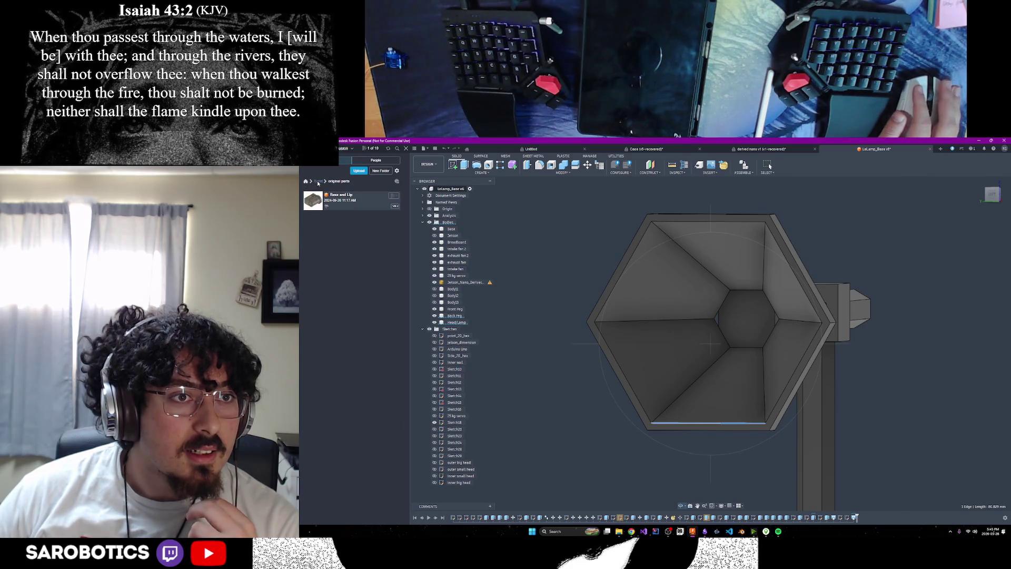
left_click(318, 182)
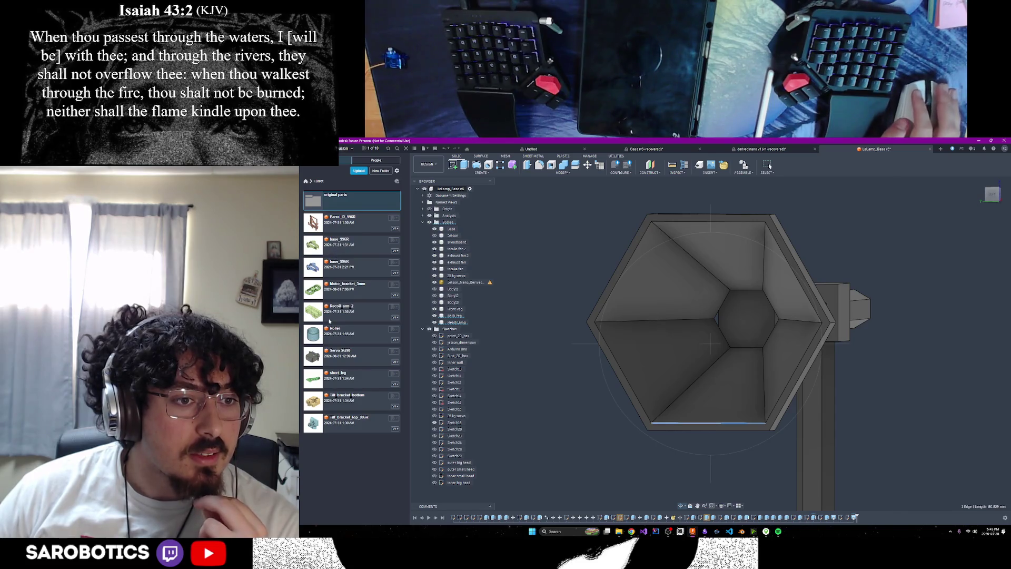
left_click(307, 181)
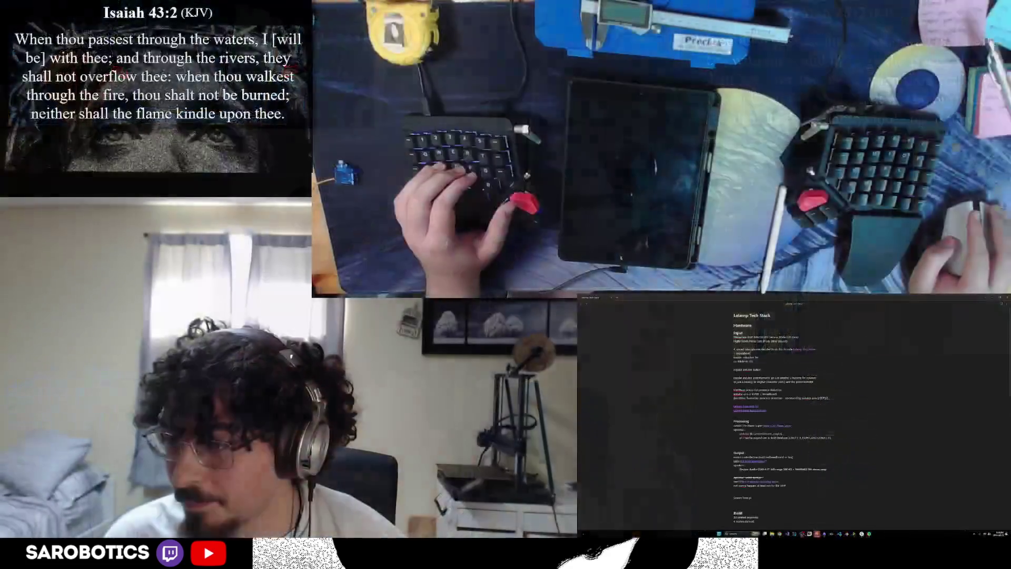
Open a new empty tab beside the Lelamp Tech Stack note.
left_click(619, 298)
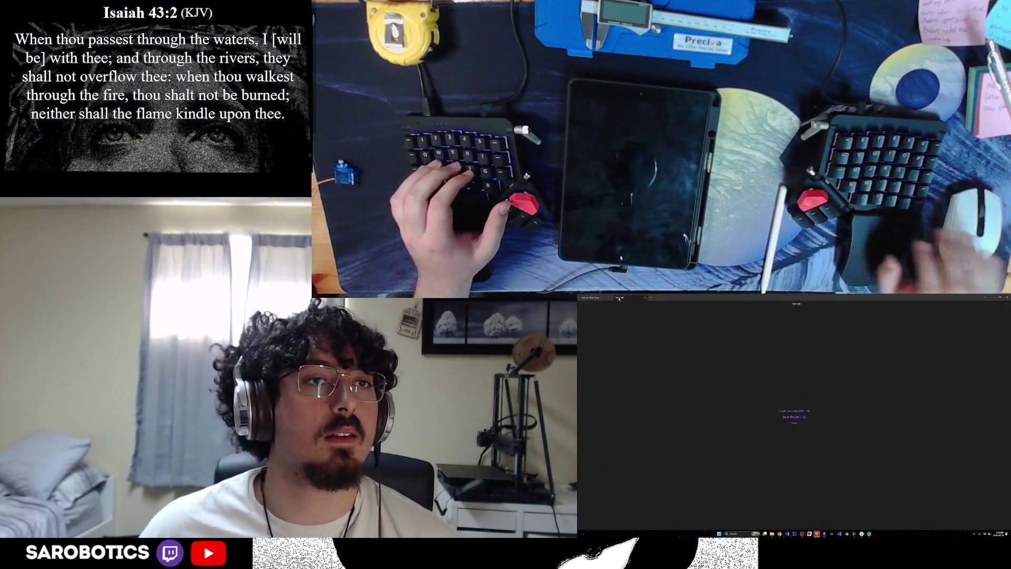
Try several quick switcher queries ('make', 'd', 'ax', 'aud') without opening a note.
left_click(590, 297)
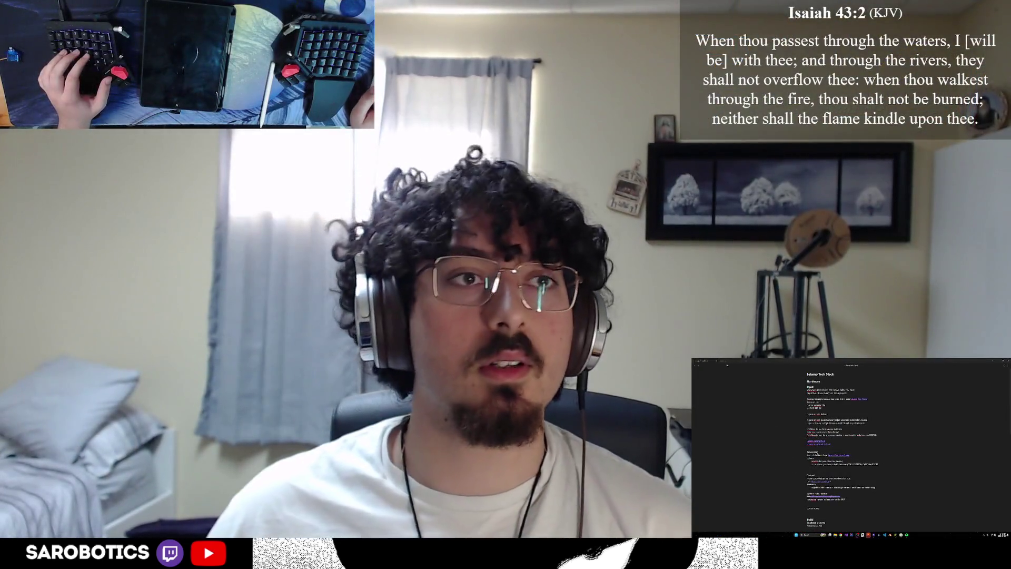
left_click(727, 364)
left_click(849, 448)
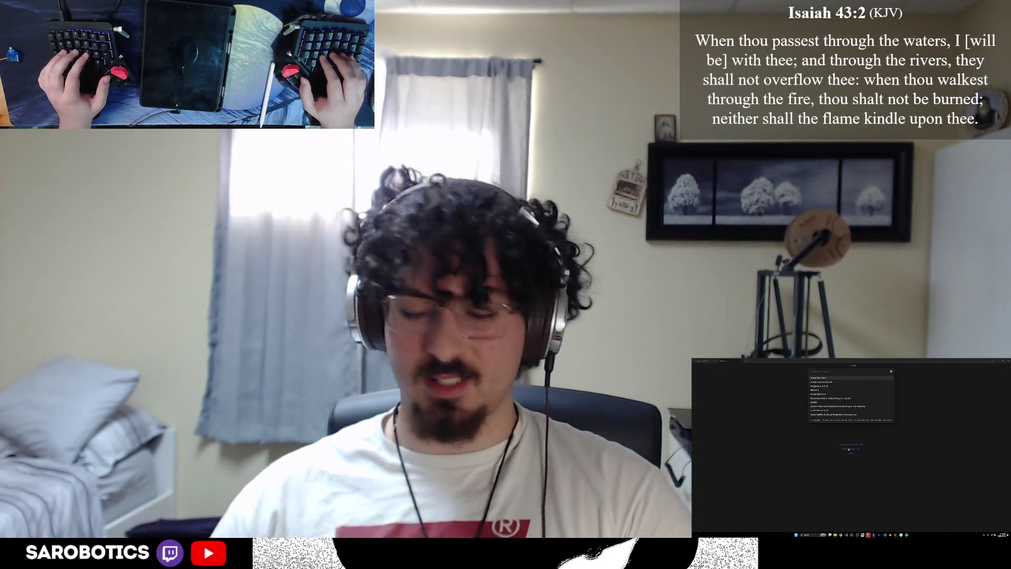
type("make")
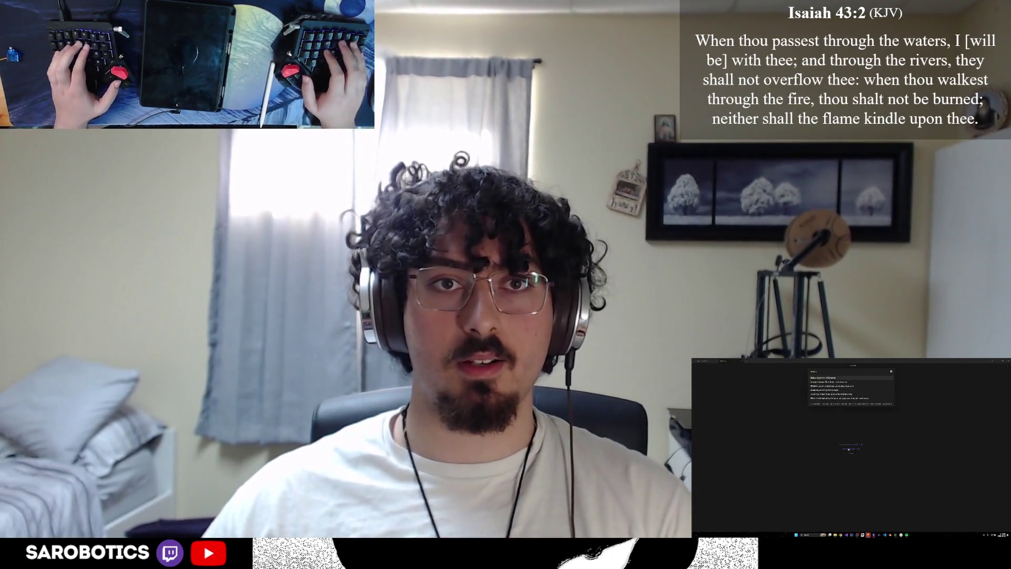
key("BackSpace")
key("BackSpace")
key("BackSpace")
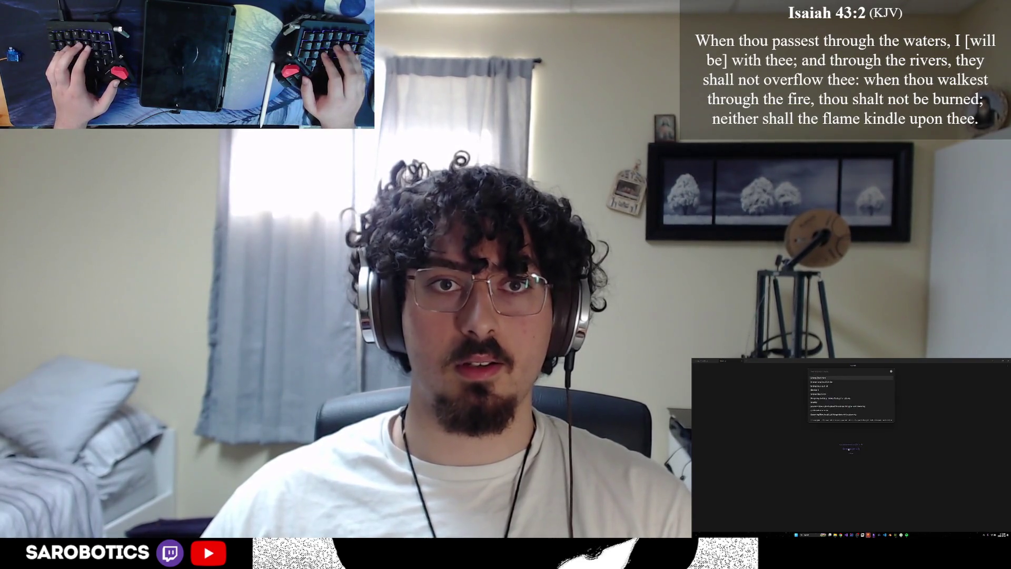
type("d")
key("Down")
key("Down")
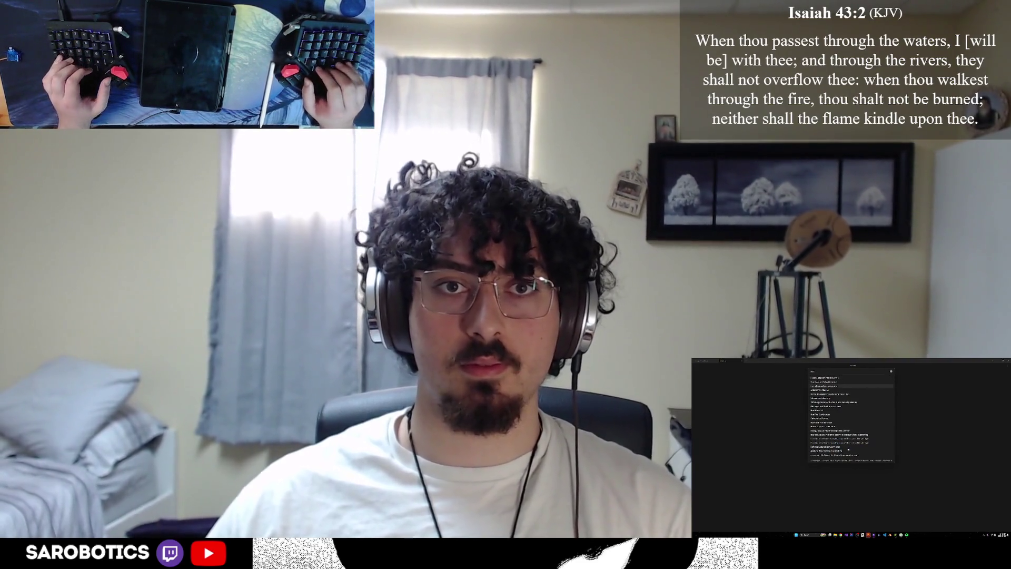
key("Down")
key("Down")
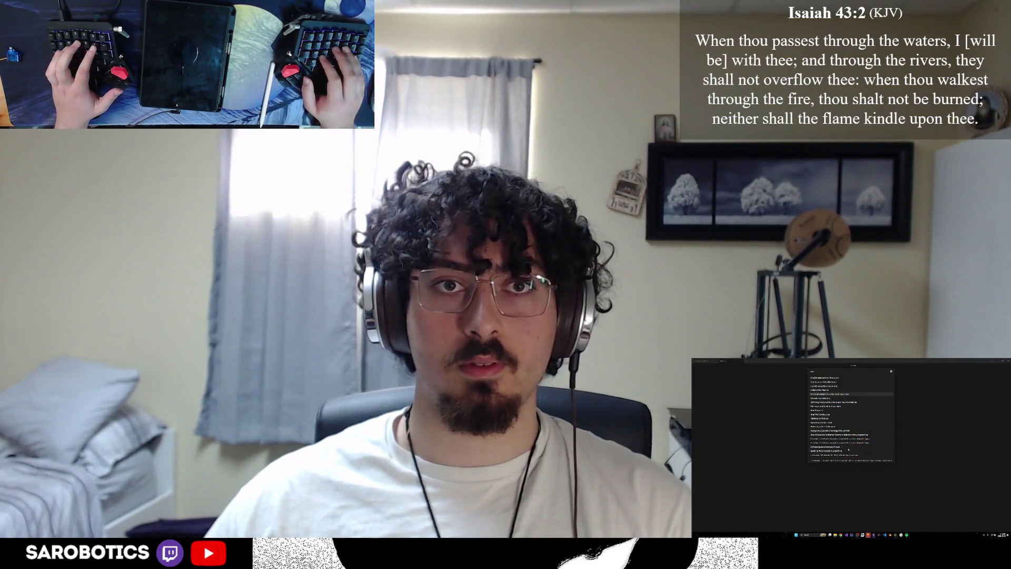
type("ail")
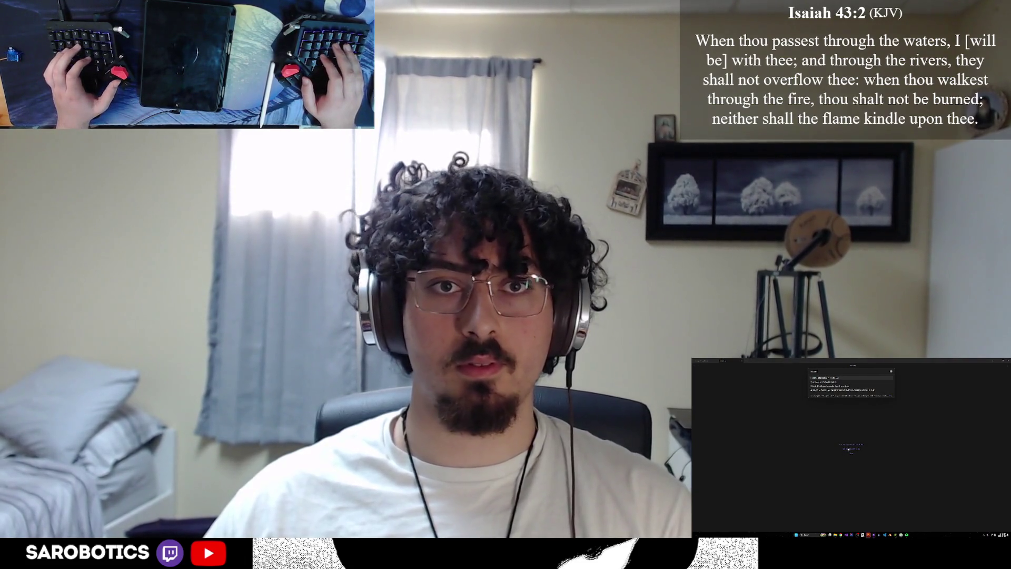
key("ctrl+BackSpace")
type("ax")
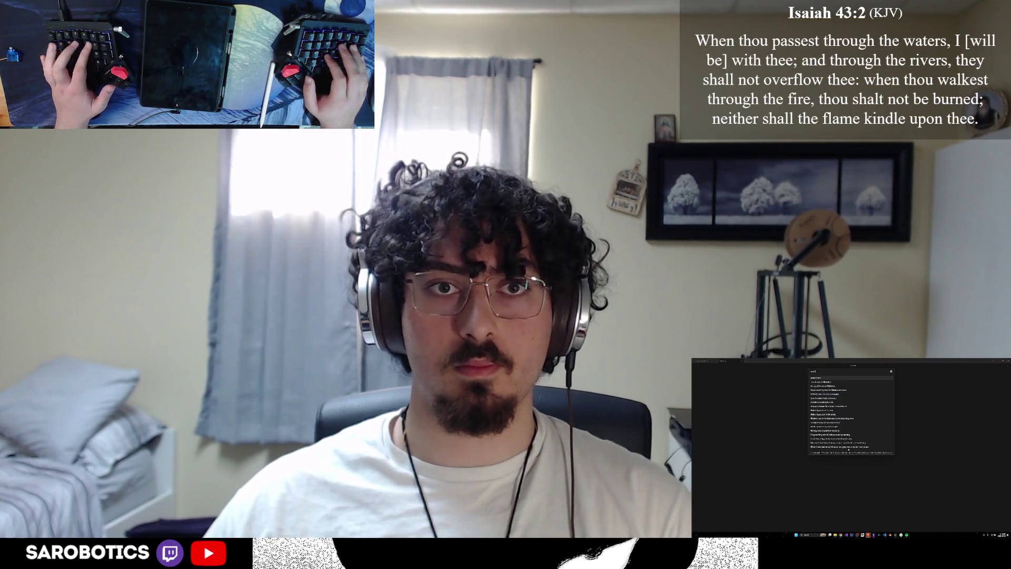
key("Down")
key("Down")
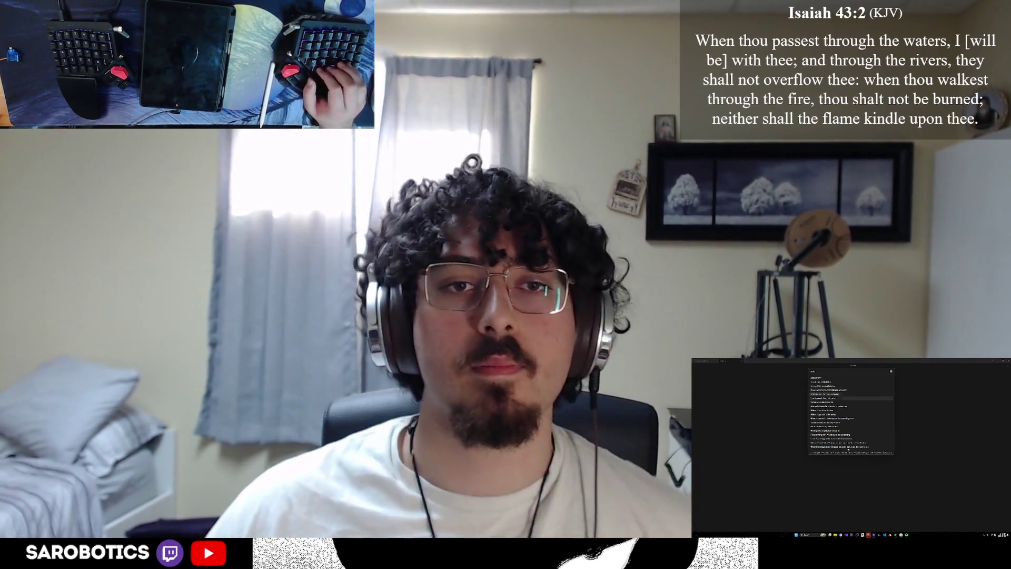
key("Down")
key("Down")
key("Down")
key("Down")
key("Down")
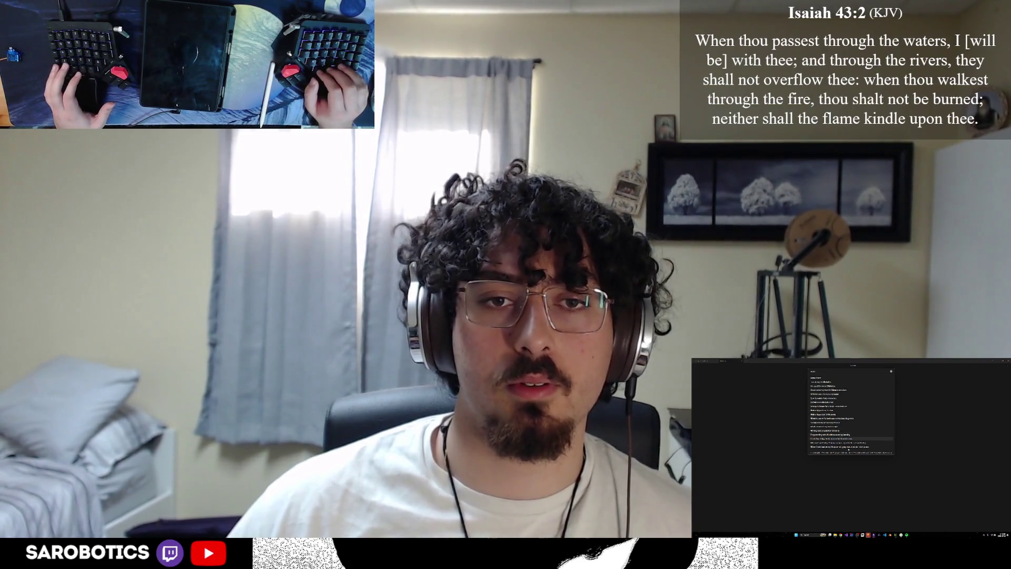
key("Up")
key("Up")
key("Up")
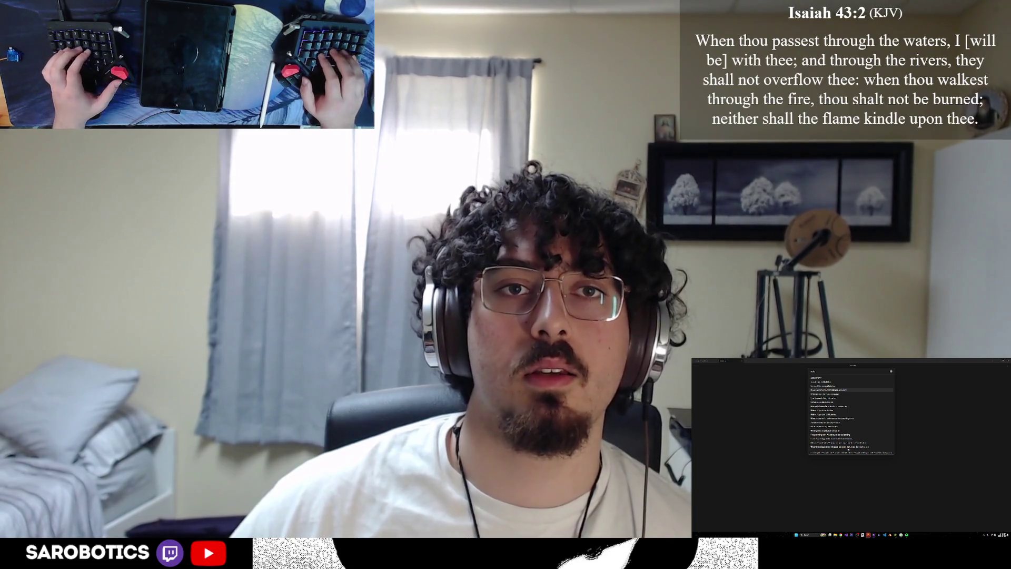
type("ssync")
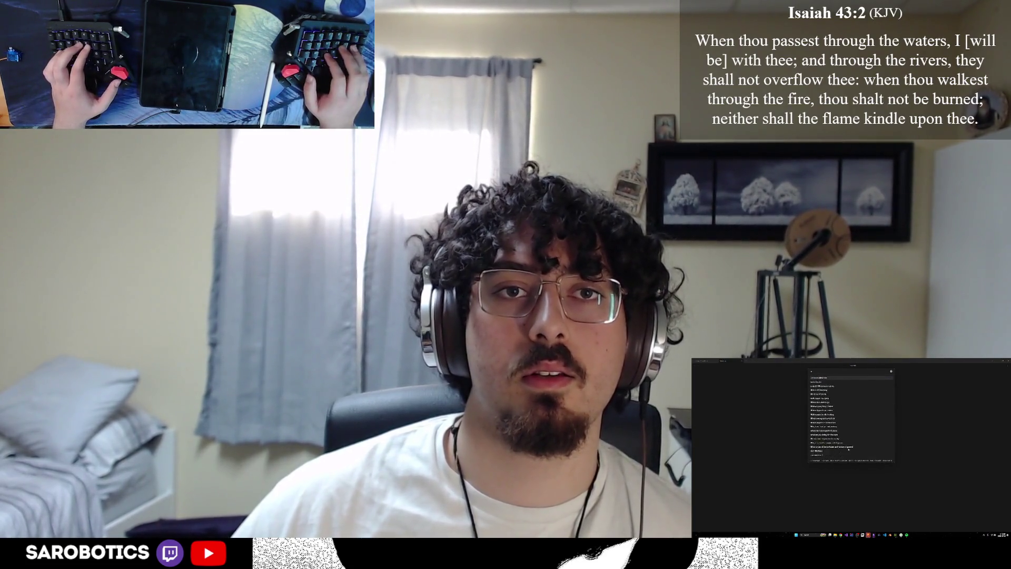
key("BackSpace")
key("BackSpace")
key("BackSpace")
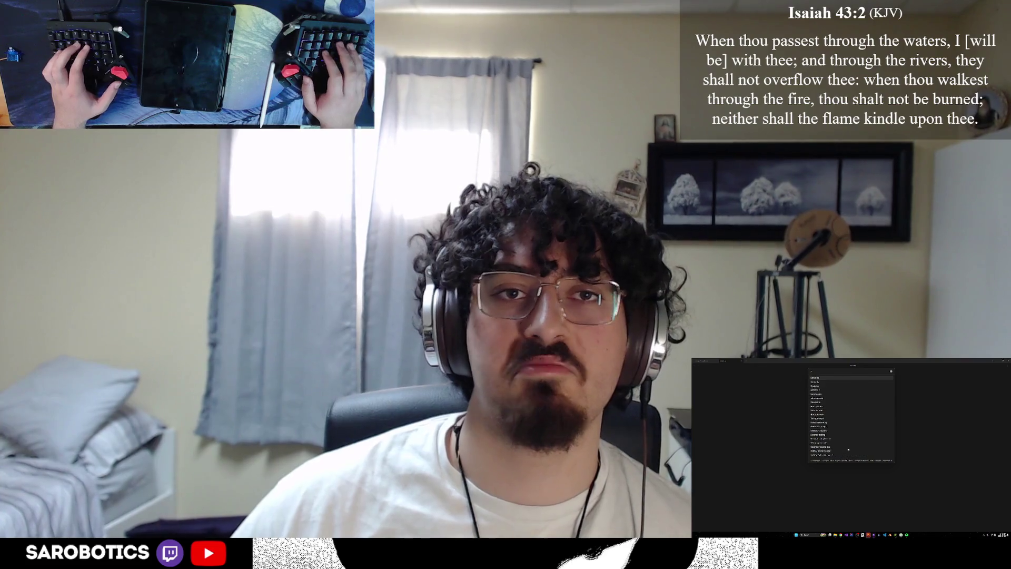
type("aud")
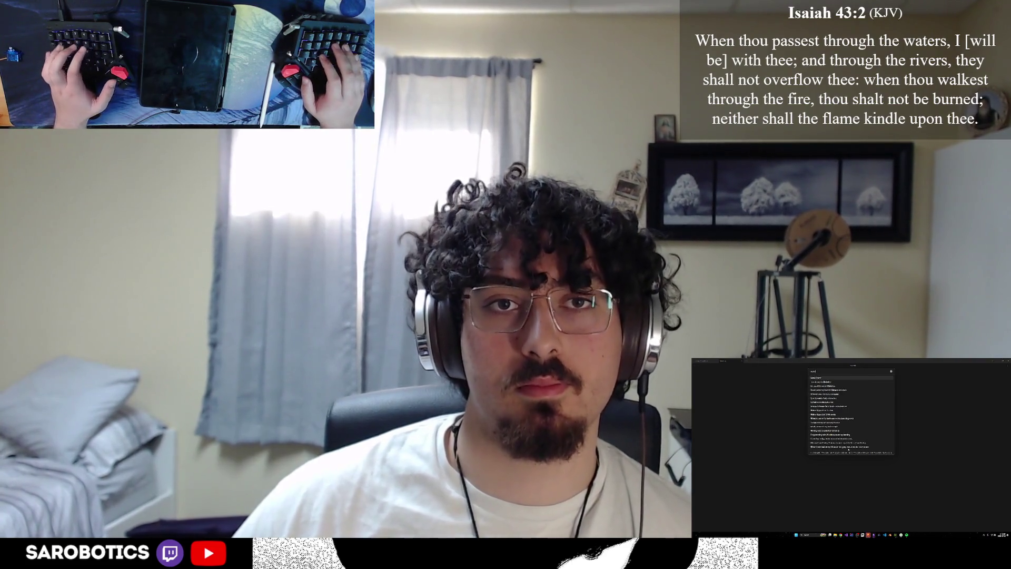
key("Escape")
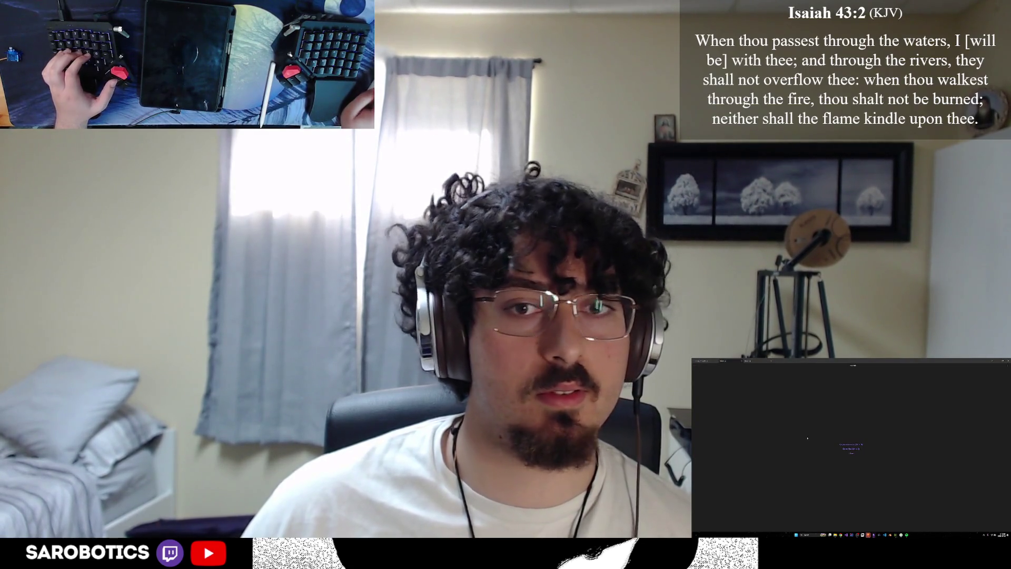
Open the 'Different ways for pumping water' note via Ctrl+O and scroll to its recommendations.
key("ctrl+o")
type("sam")
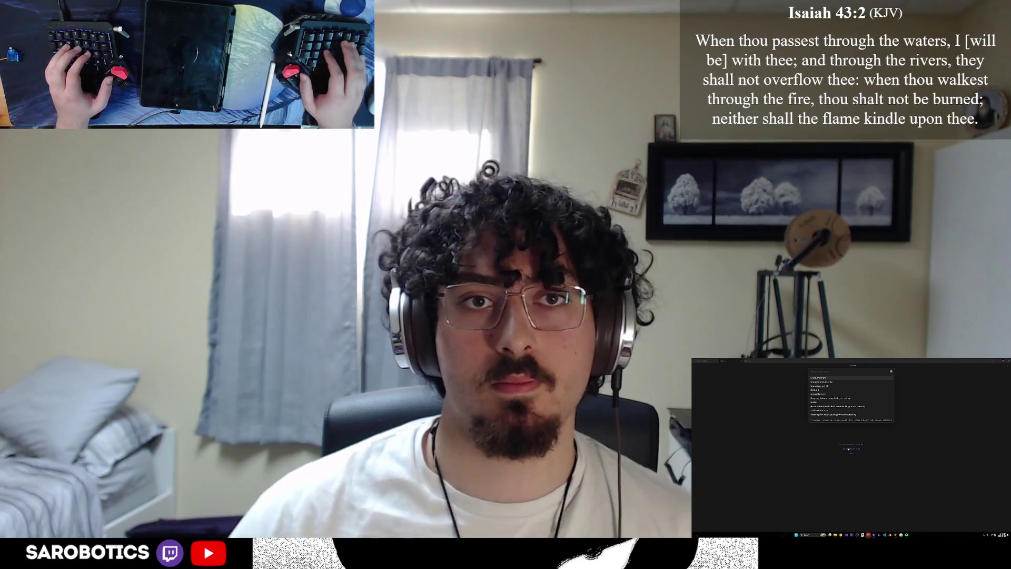
key("Return")
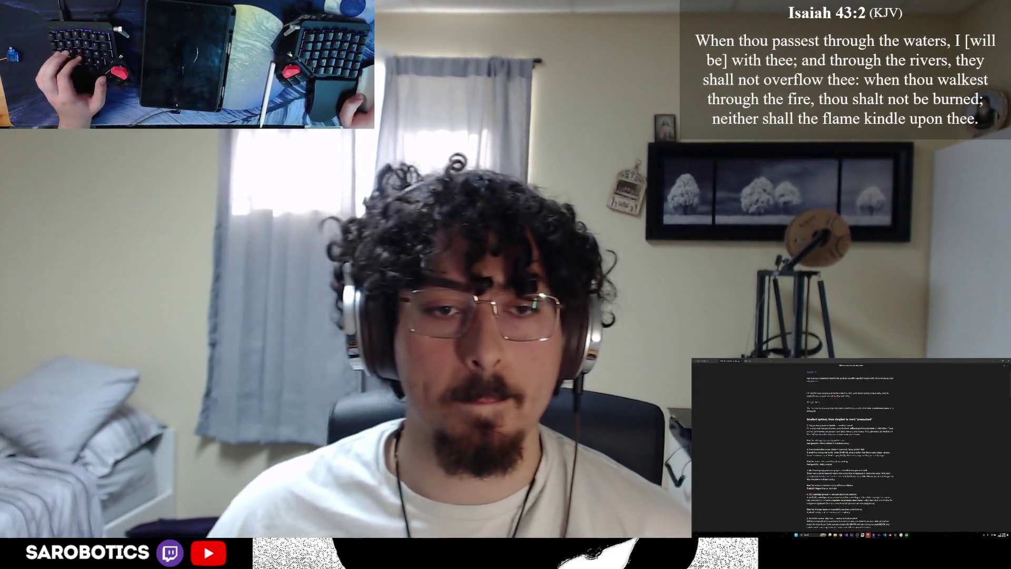
scroll(811, 399, "down", 6)
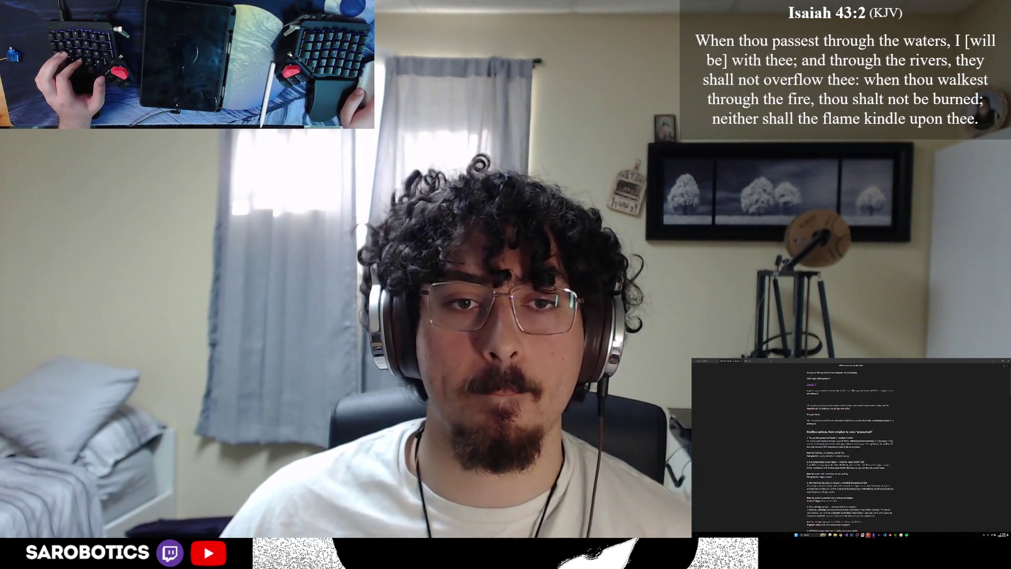
scroll(850, 448, "down", 10)
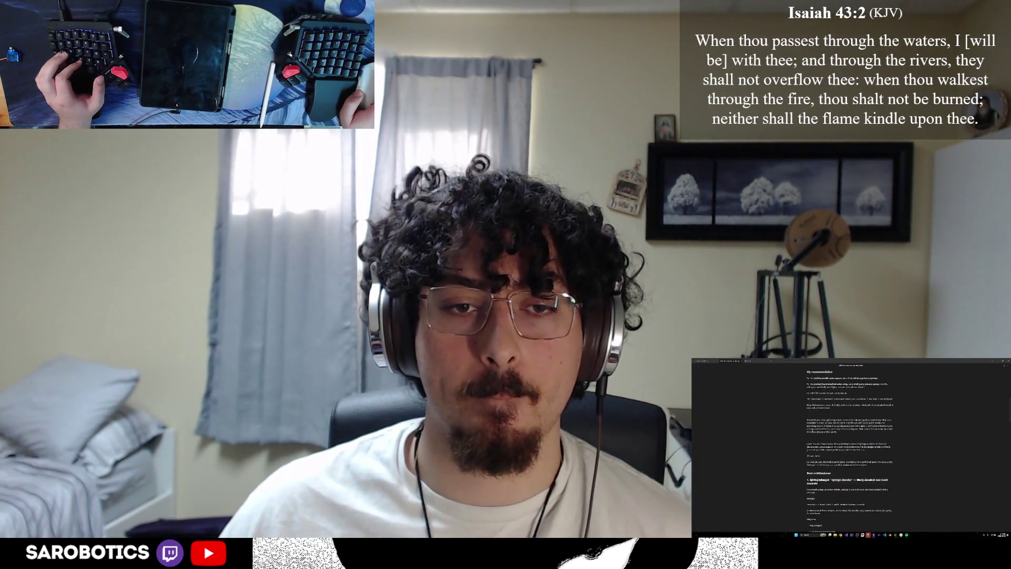
scroll(852, 440, "down", 10)
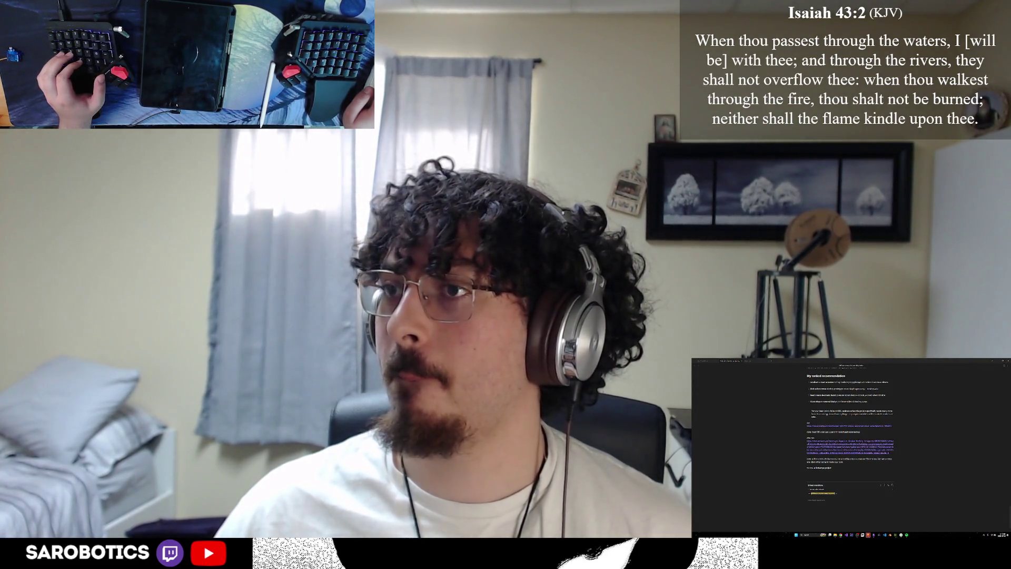
left_click(849, 443)
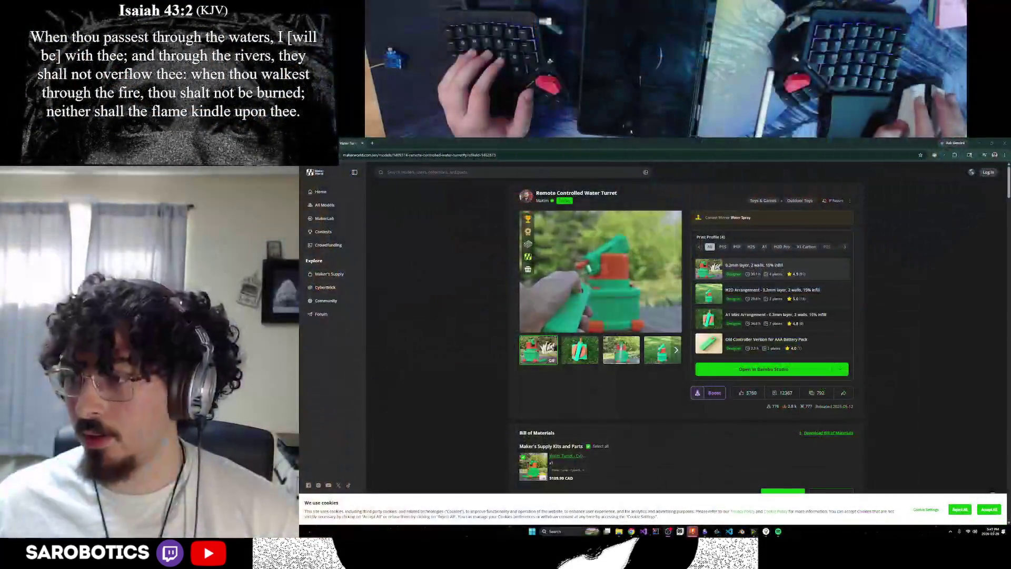
Scroll through the Water Turret page's Bill of Materials and Description, then shrink the browser window.
scroll(602, 335, "down", 5)
scroll(602, 335, "down", 10)
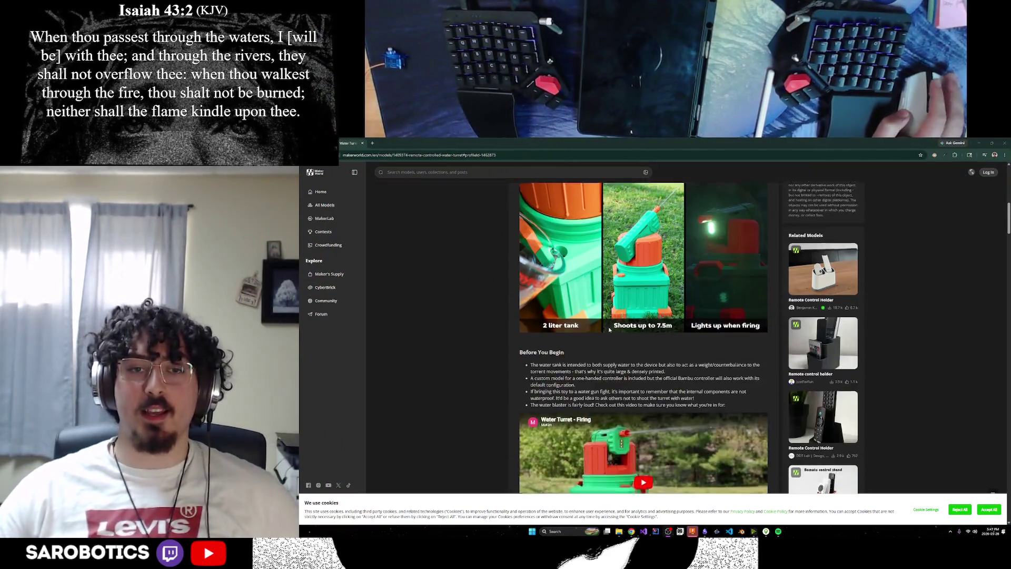
scroll(633, 380, "down", 10)
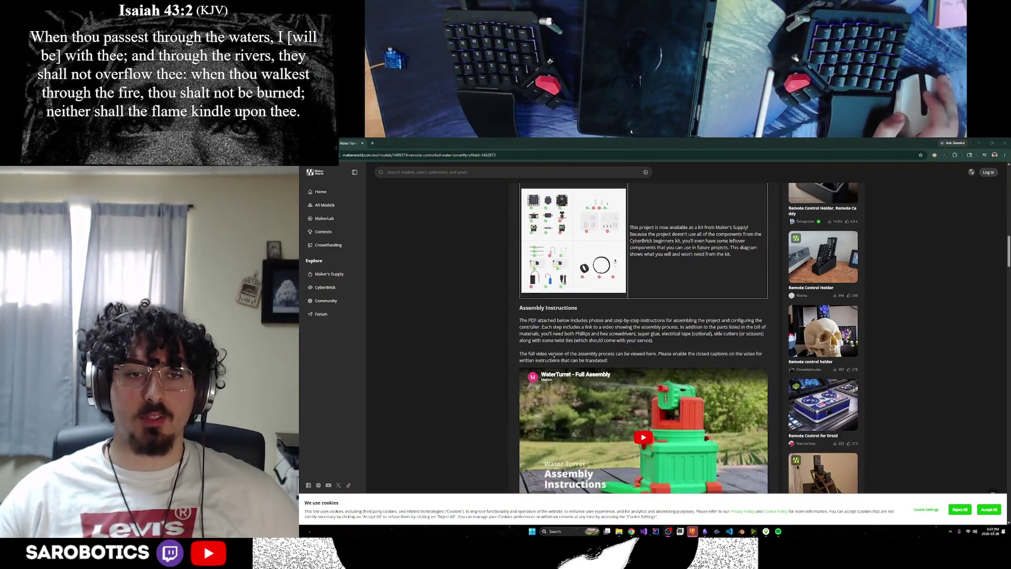
scroll(632, 377, "down", 10)
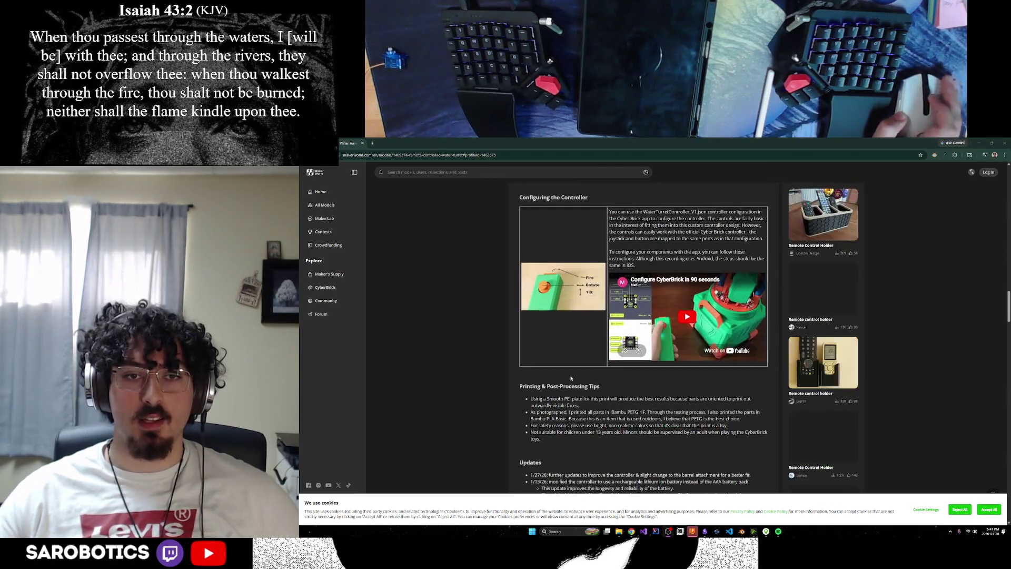
scroll(586, 375, "up", 20)
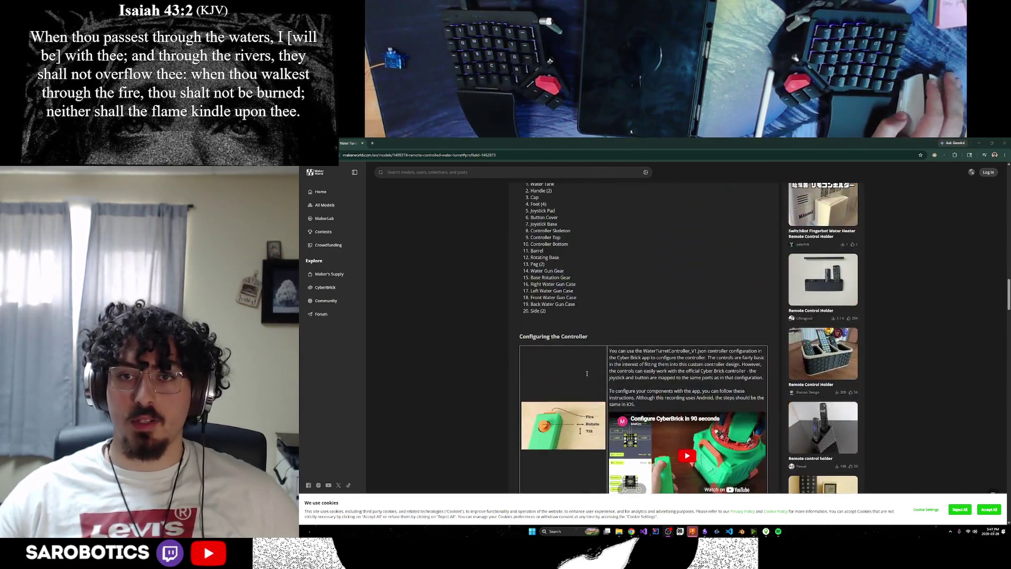
scroll(566, 366, "up", 10)
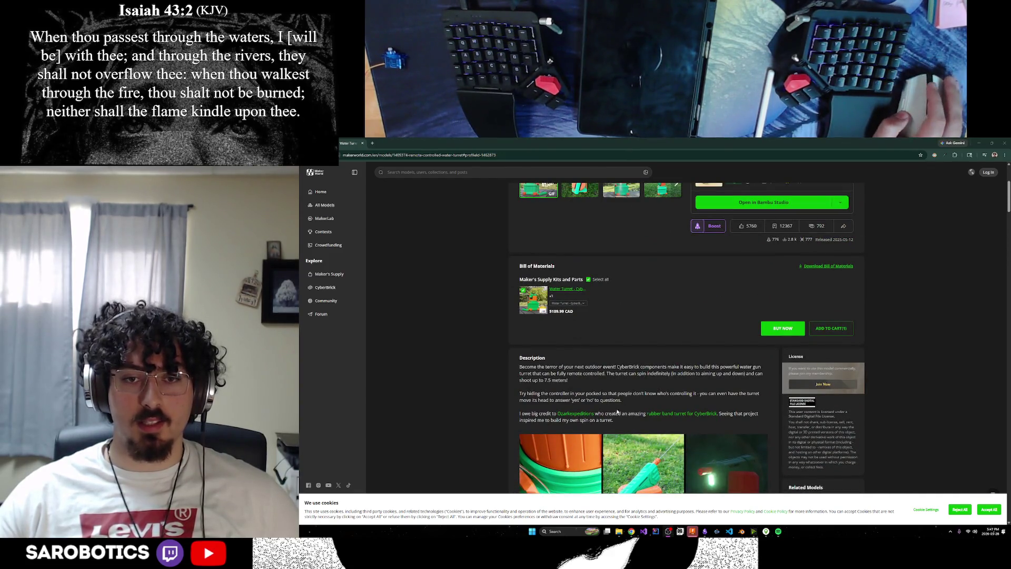
scroll(618, 411, "down", 4)
scroll(604, 408, "up", 5)
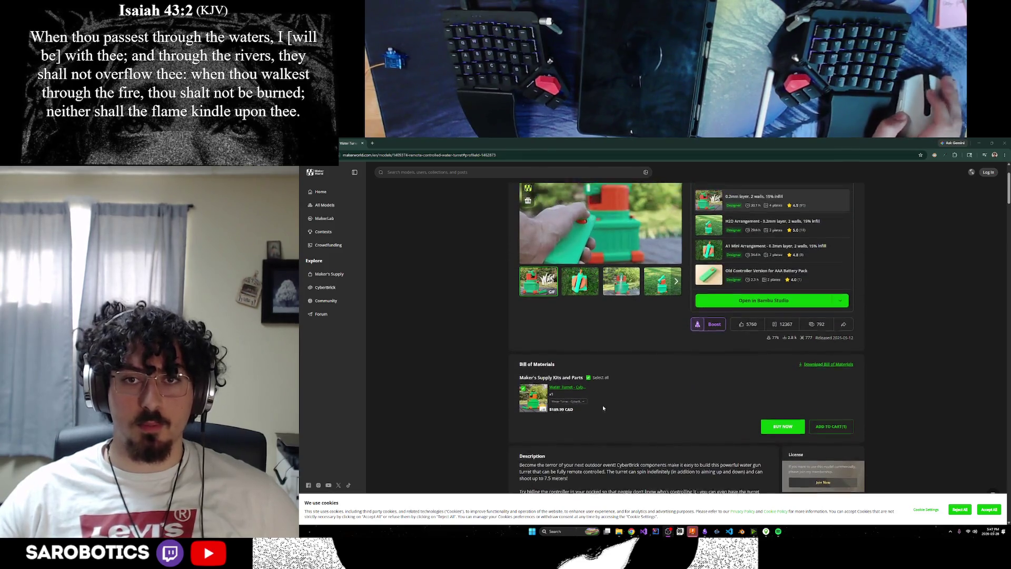
scroll(641, 387, "down", 2)
scroll(641, 387, "down", 3)
scroll(627, 412, "up", 3)
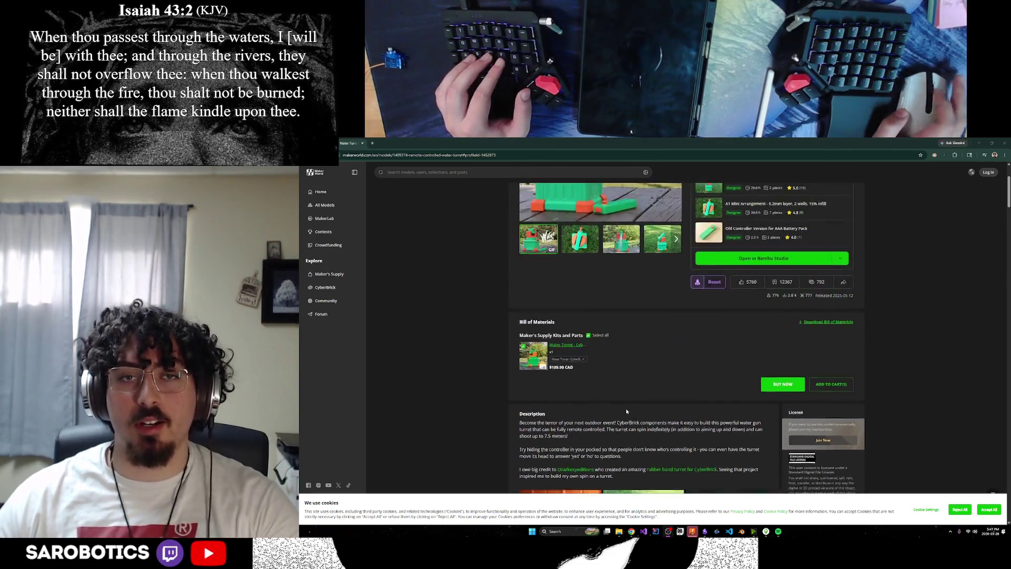
scroll(626, 408, "up", 2)
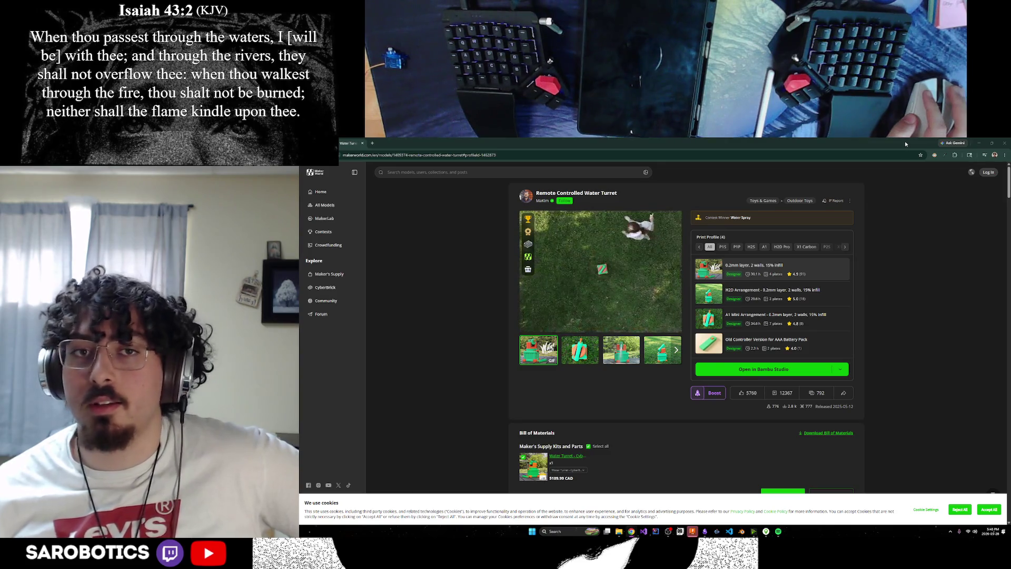
mouse_move(905, 140)
left_mouse_down()
mouse_move(894, 156)
mouse_move(1010, 169)
left_mouse_up()
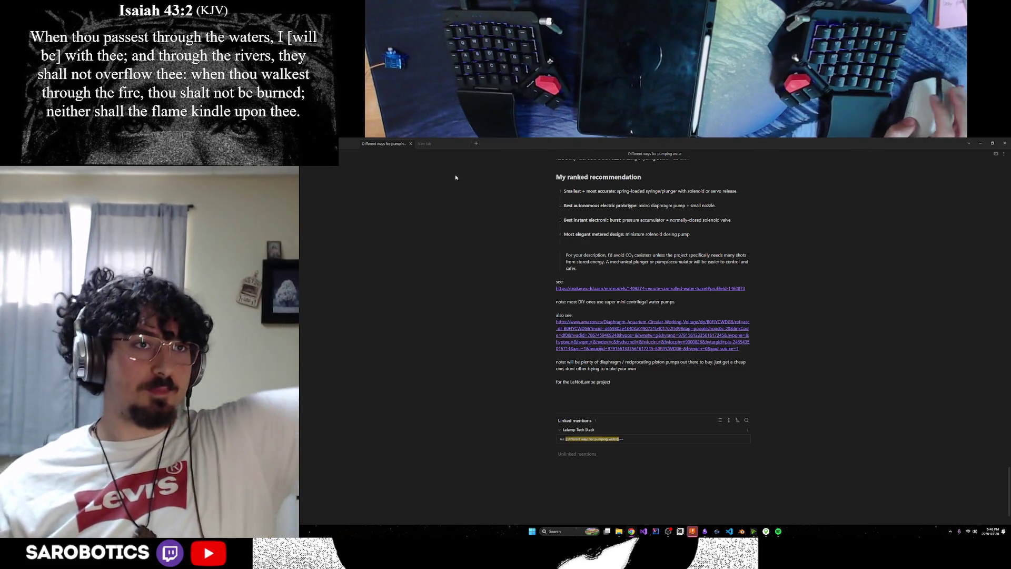
Go from the pumping-water note back to the Lelamp Tech Stack note with Ctrl+Alt+Left.
left_click(424, 144)
left_click(374, 144)
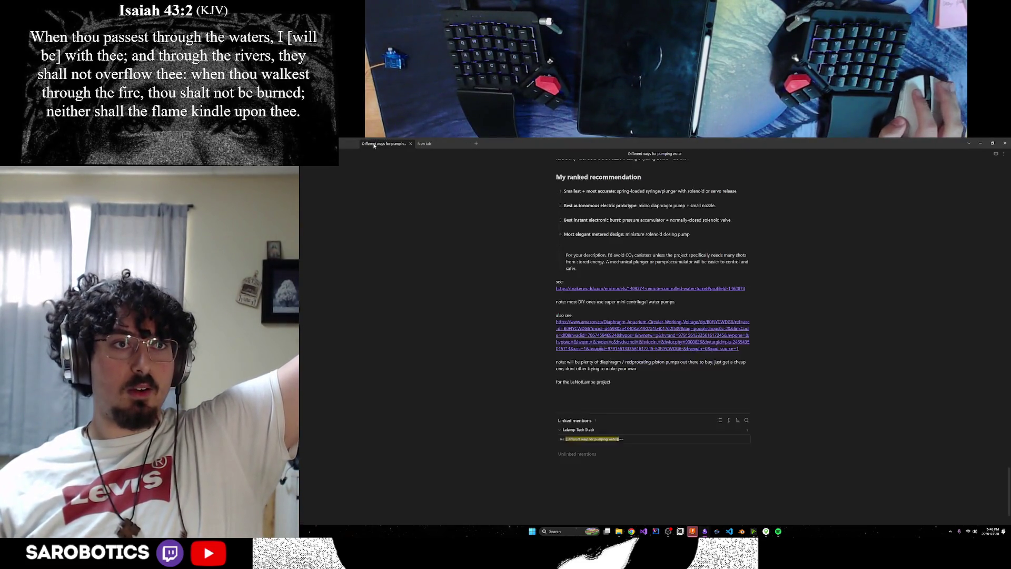
key("ctrl+alt+Left")
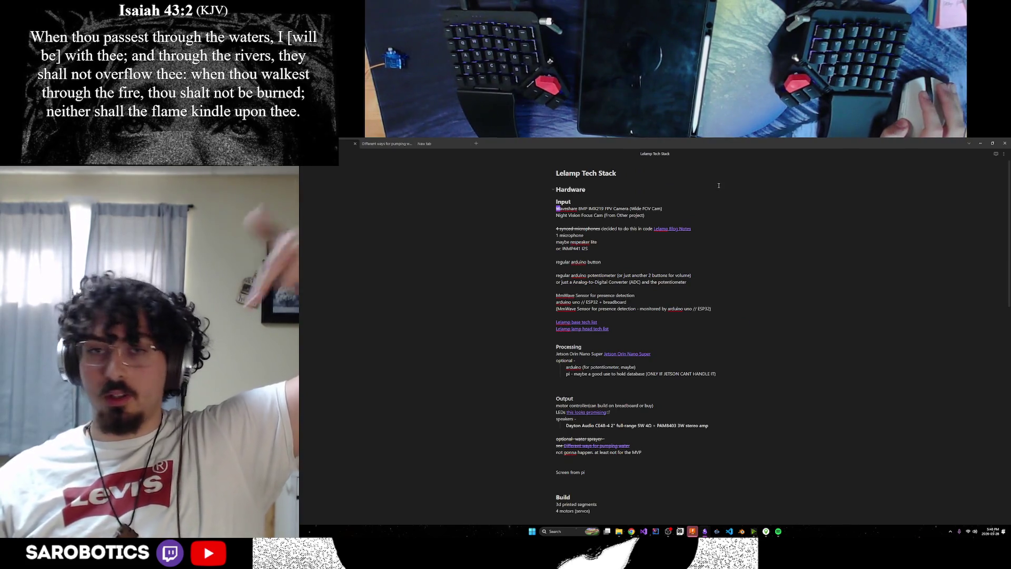
Search Google Images for 'big hero 6 hiro' in a new Incognito tab.
left_click(980, 143)
mouse_move(632, 531)
left_click(679, 505)
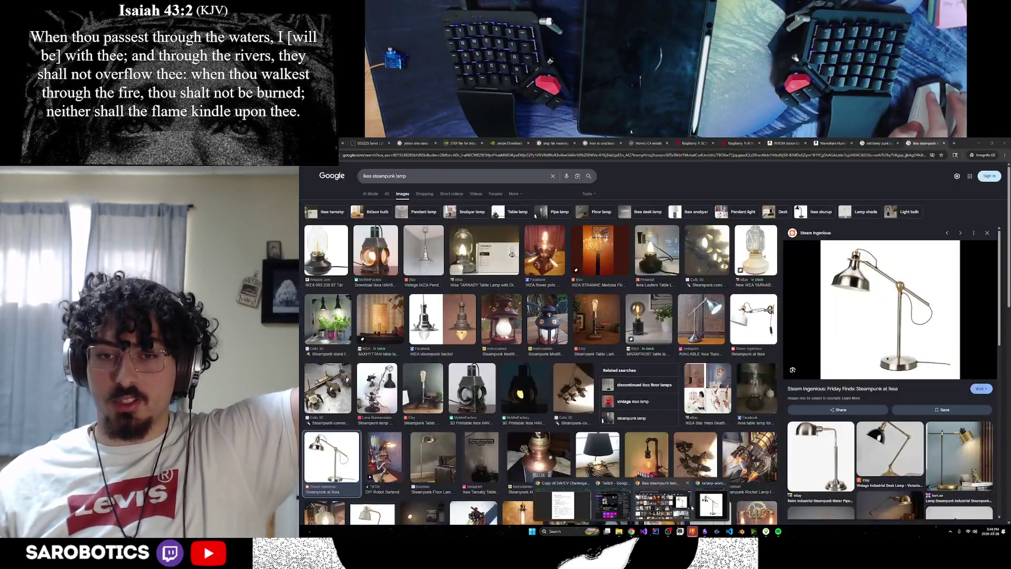
left_click(955, 144)
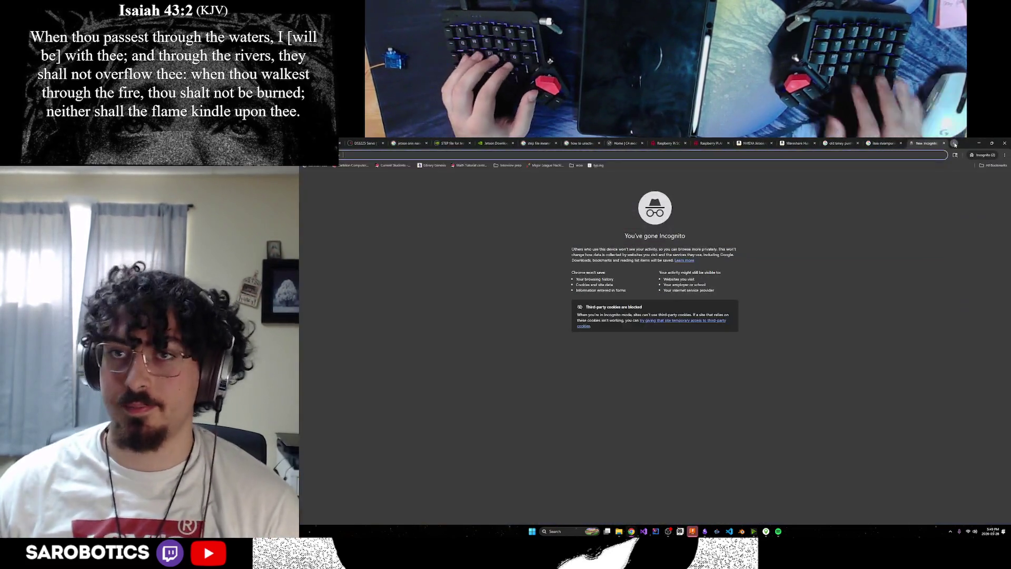
type("big her")
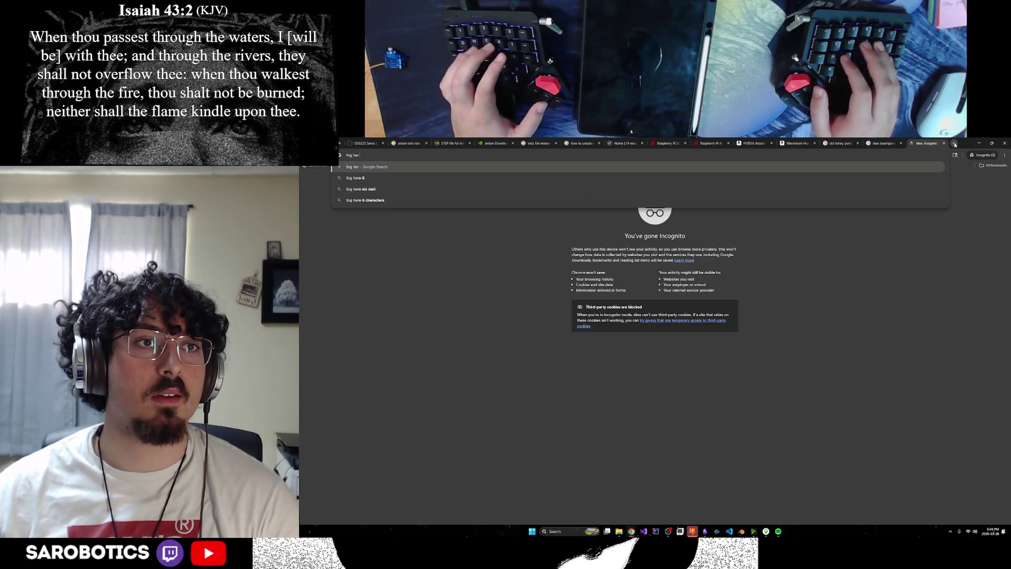
type("o 6 hiro")
key("Return")
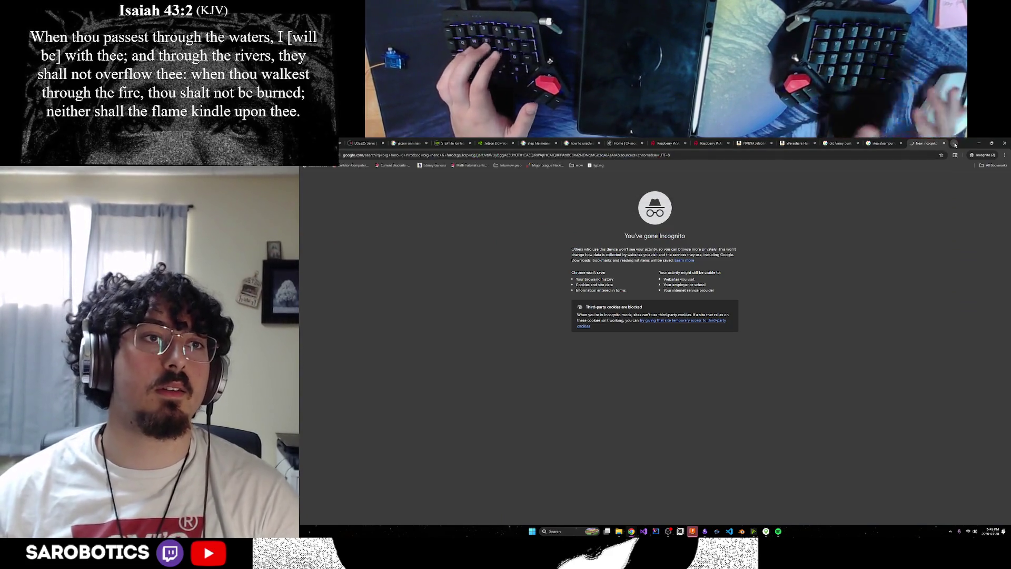
left_click(466, 262)
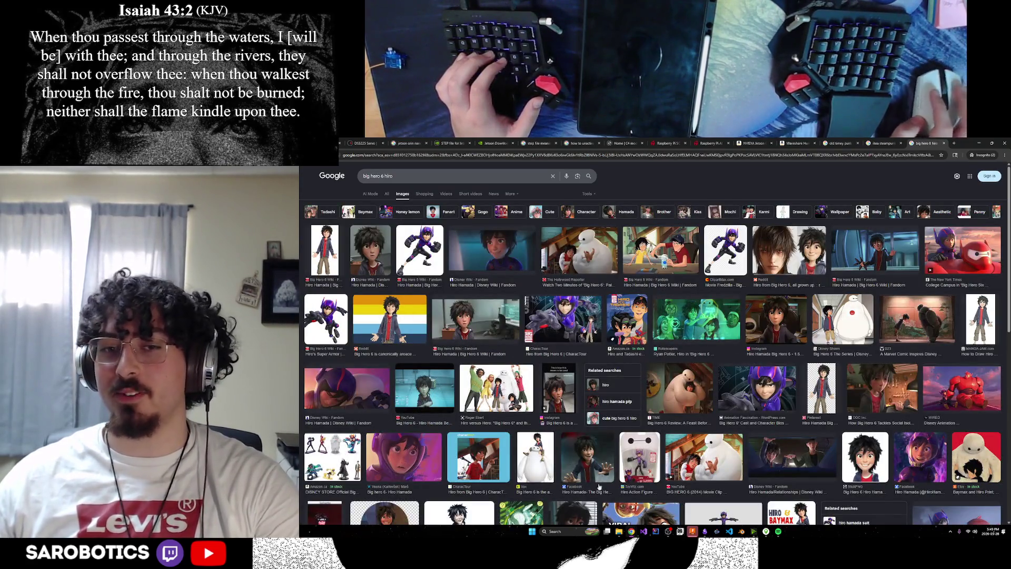
Preview the Baymax-hugging-Hiro and Hiro Hamada wiki images, then close the tab and minimize Chrome.
left_click(689, 387)
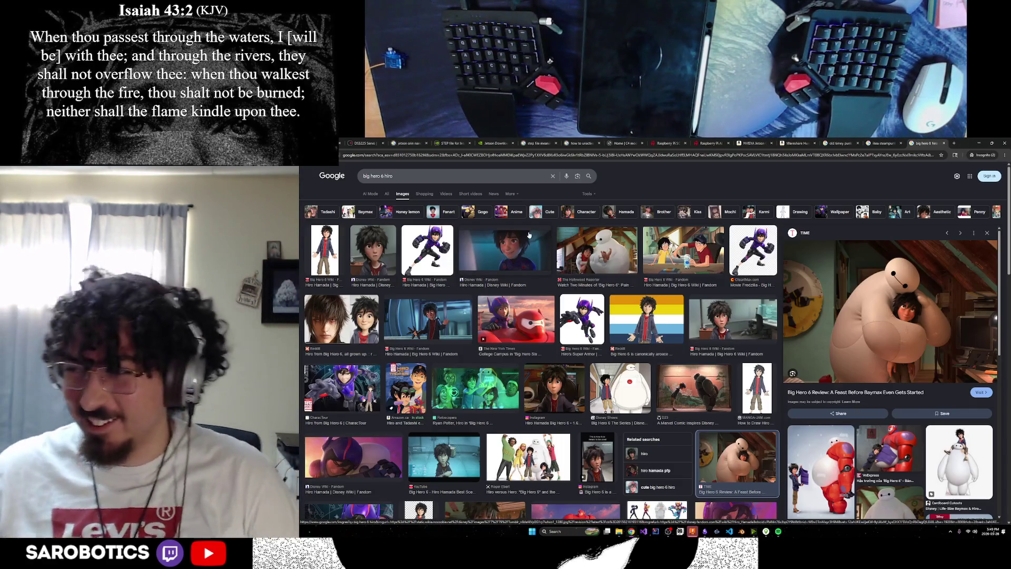
left_click(530, 235)
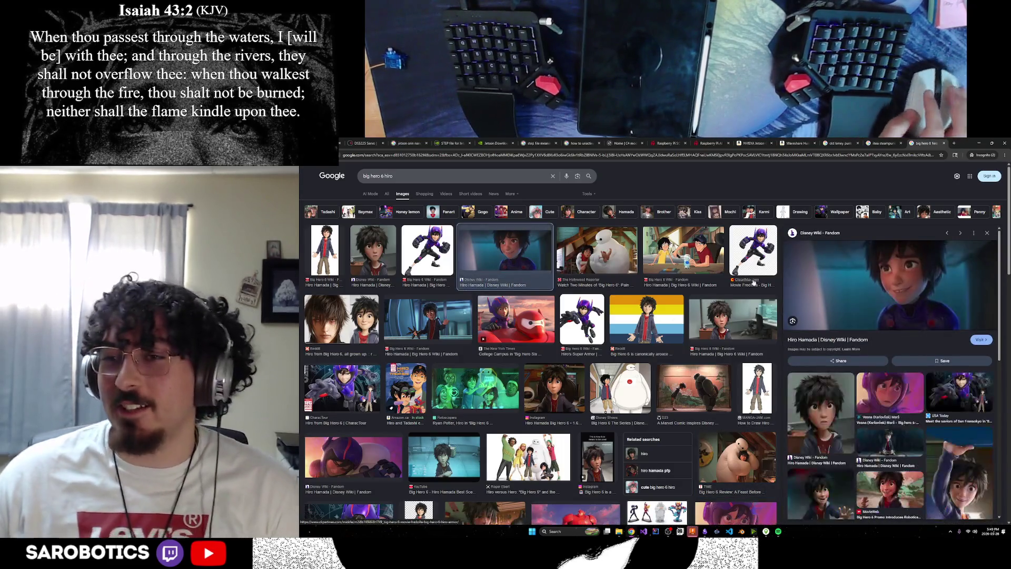
left_click(943, 143)
left_click(979, 142)
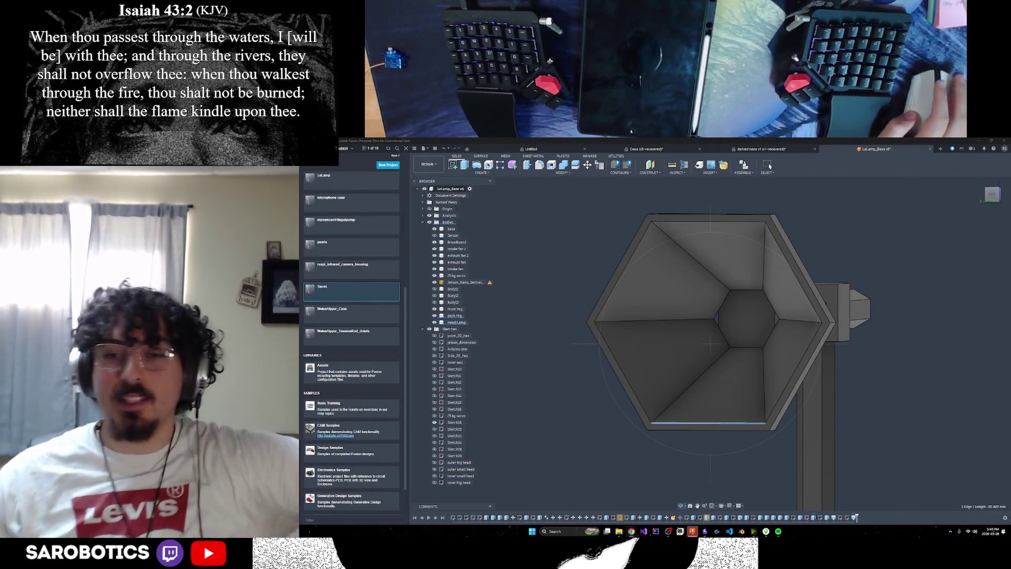
Orbit the lamp head to look down into the hexagonal funnel, then Alt+Tab to Obsidian.
mouse_move(711, 327)
middle_mouse_down("shift")
mouse_move(695, 328)
mouse_move(696, 309)
mouse_move(724, 316)
mouse_move(703, 340)
middle_mouse_up("shift")
mouse_move(761, 356)
middle_mouse_down("shift")
mouse_move(741, 364)
mouse_move(734, 347)
middle_mouse_up("shift")
key("alt+Tab")
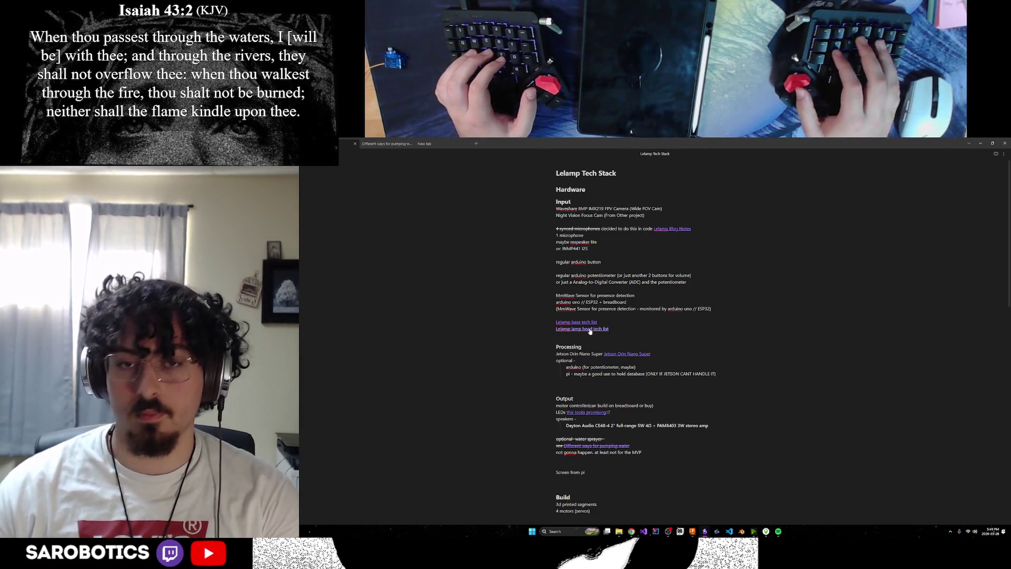
Open the 'Lelamp lamp head tech list' note and begin a new line under Water Sprayer.
left_click(590, 329)
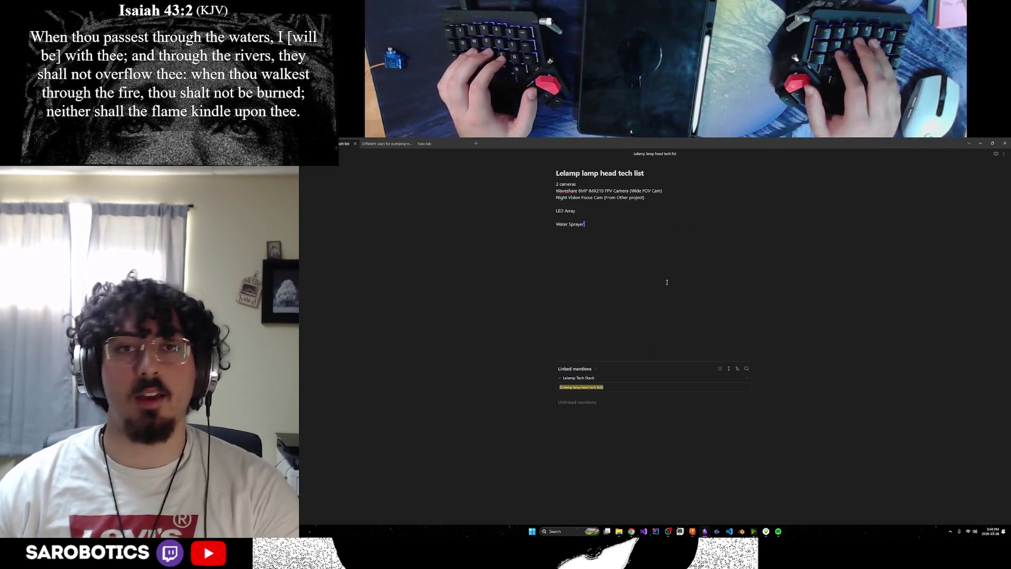
key("Up")
key("Up")
key("Up")
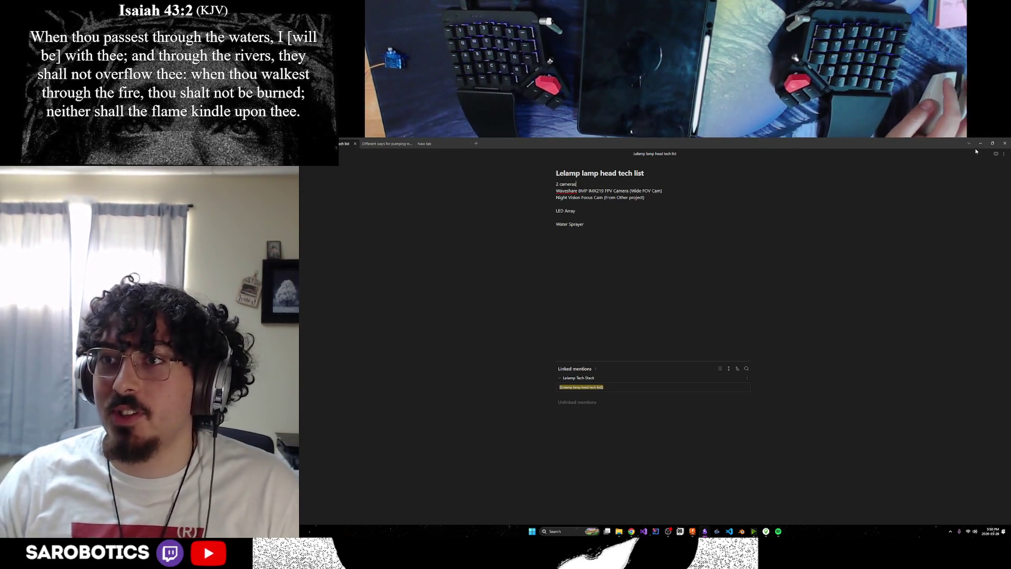
key("super+Down")
key("super+Up")
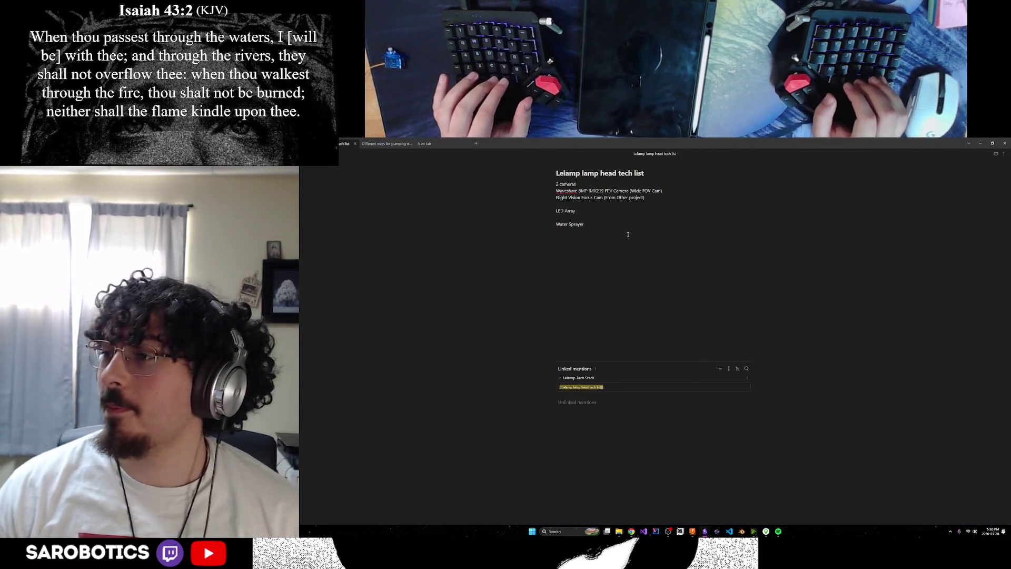
key("Return")
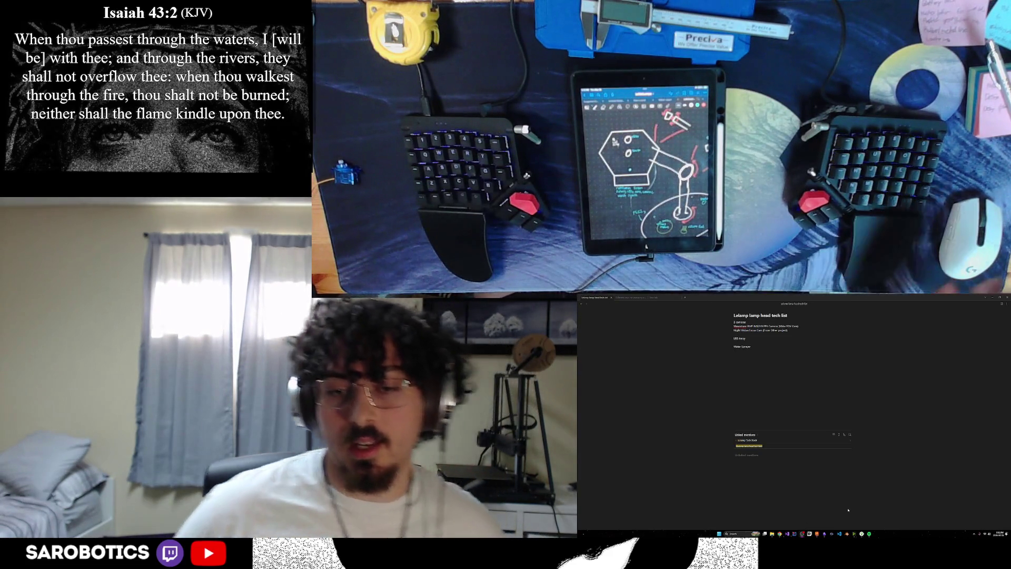
Bring up and dismiss the keyboard layout configurator window from the taskbar.
mouse_move(780, 533)
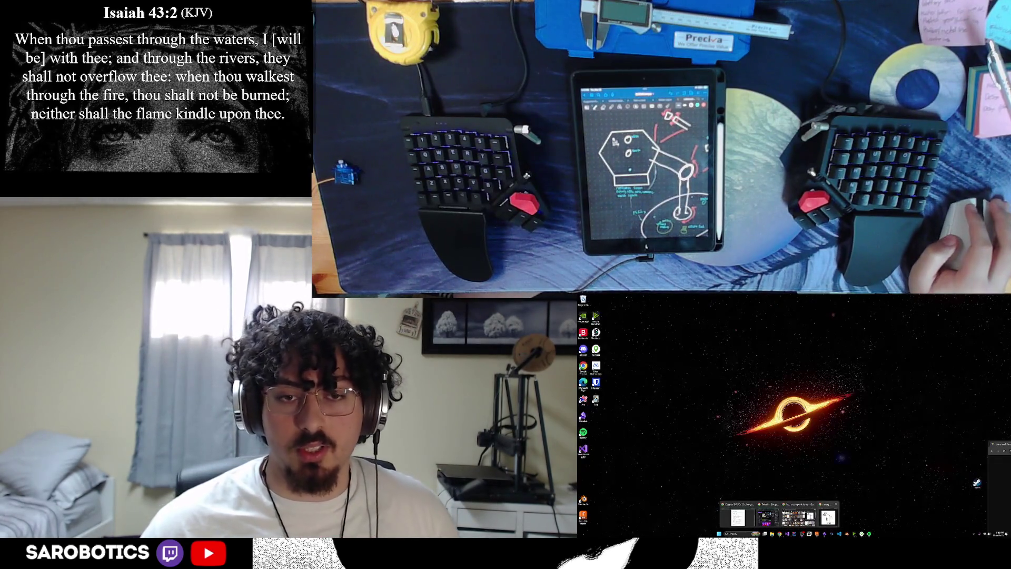
left_click(828, 518)
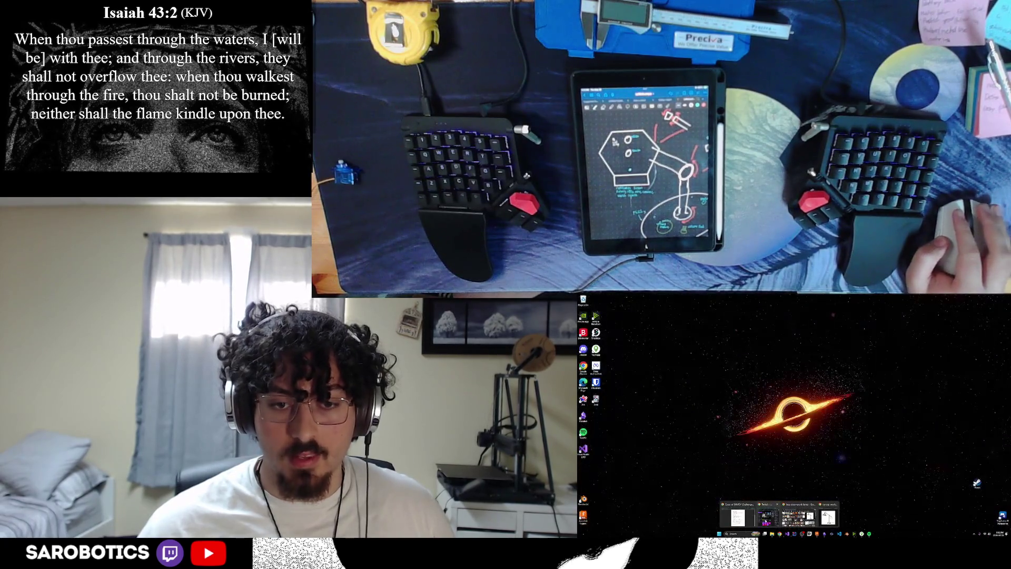
mouse_move(825, 535)
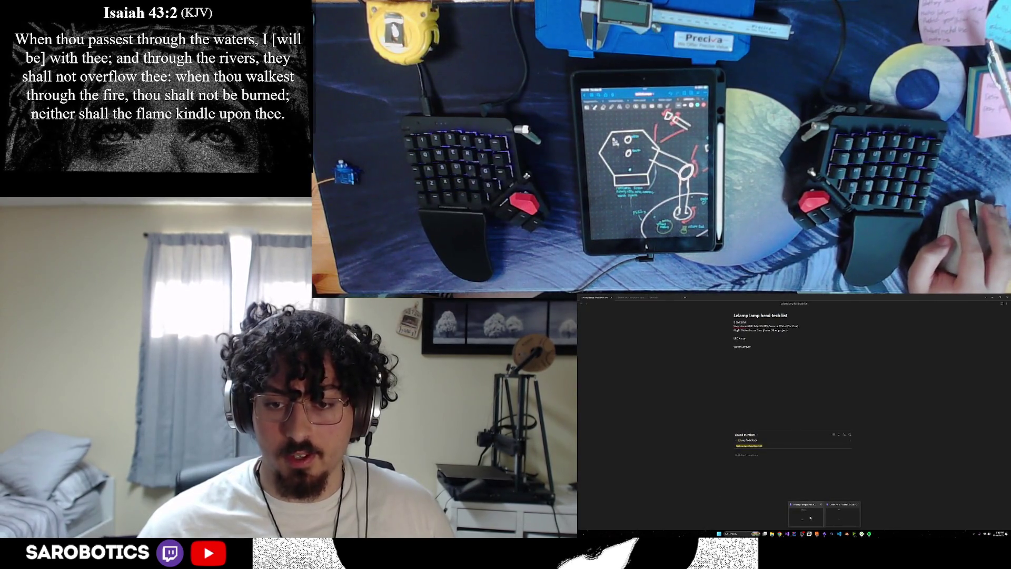
left_click(843, 515)
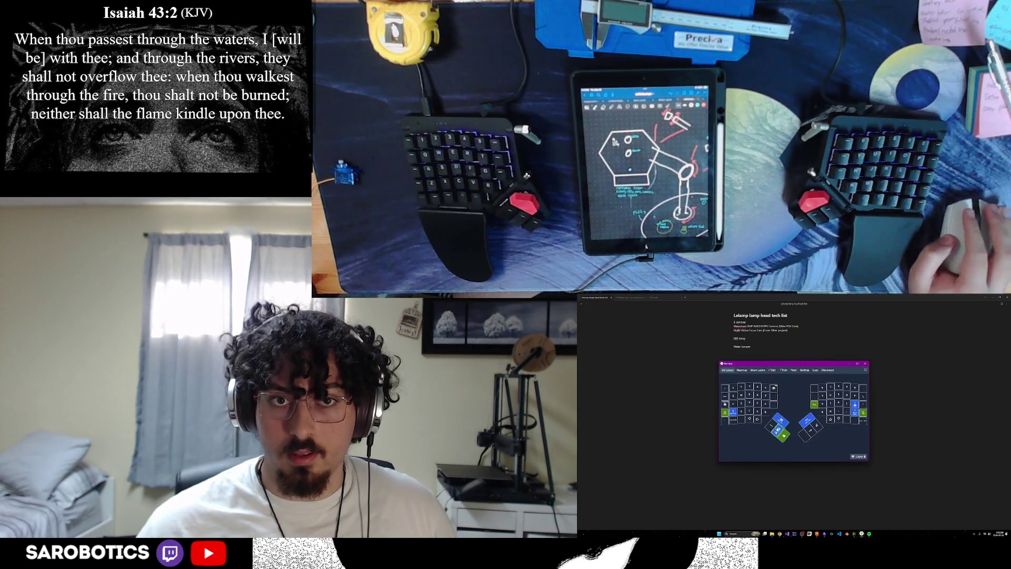
left_click(850, 363)
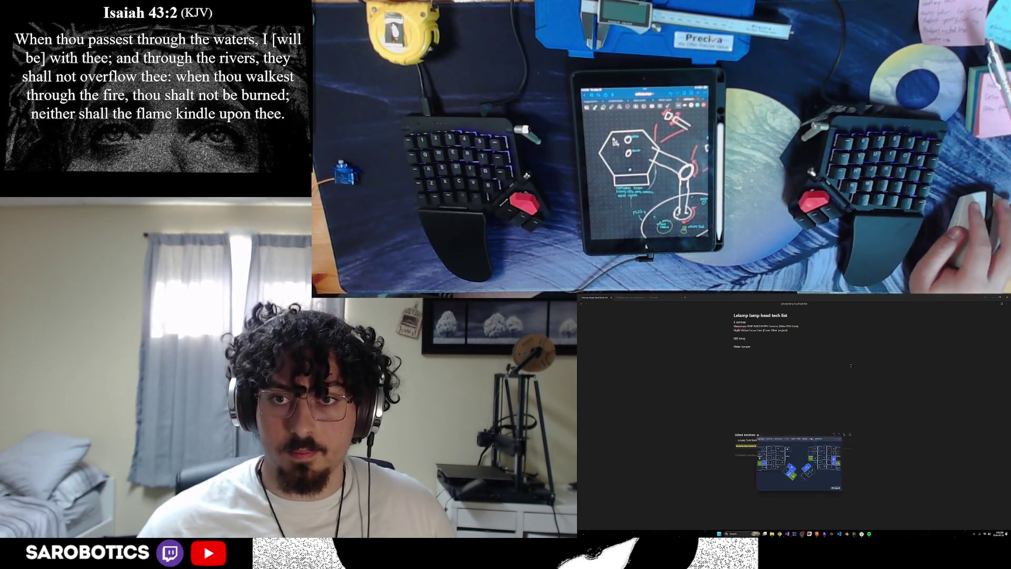
Add 'Buzzer' below Water Sprayer, then view the Fusion lamp head face-on.
left_click(802, 359)
type("k")
key("BackSpace")
type("Buzzer")
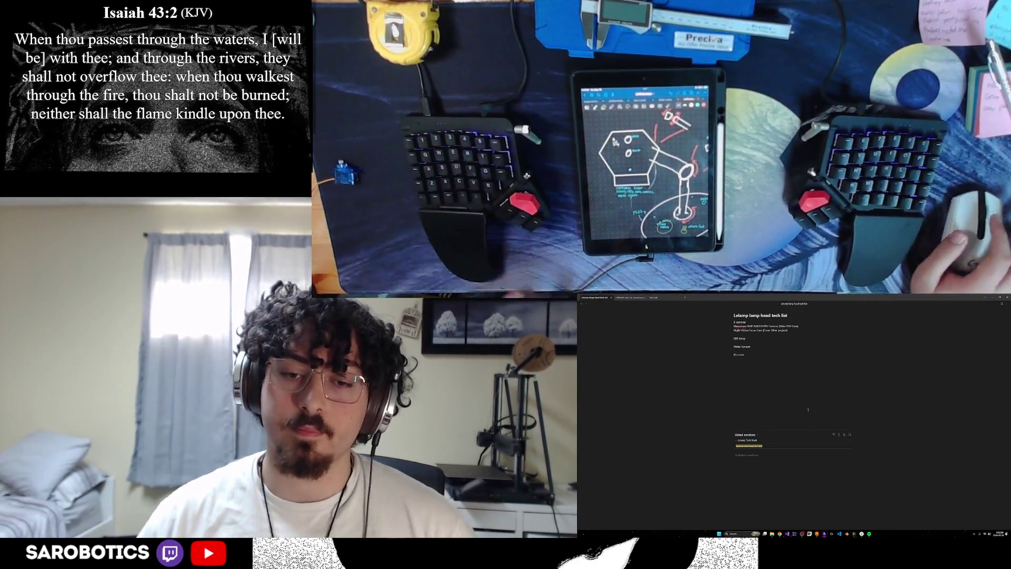
key("alt+Tab")
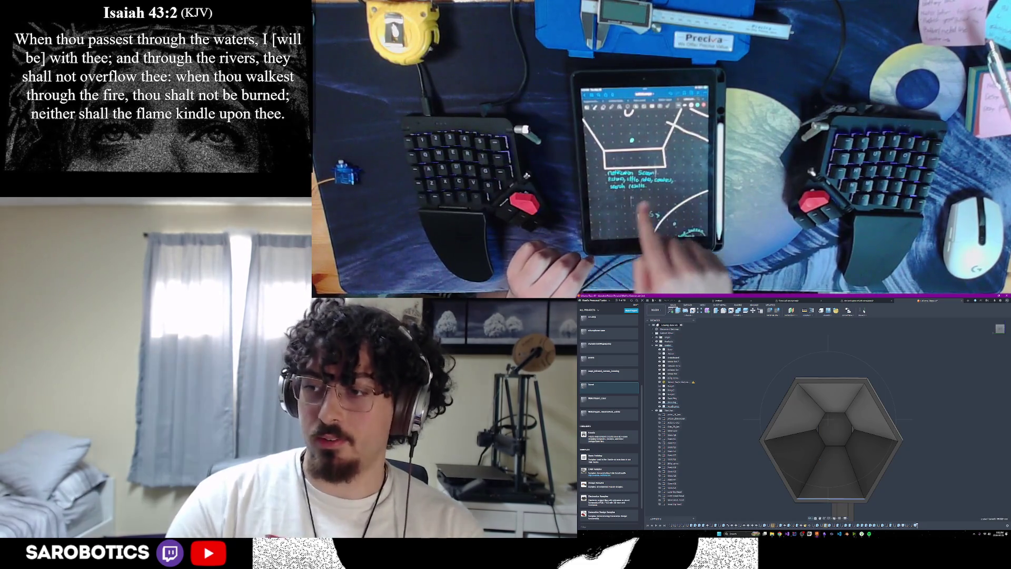
middle_click_drag(848, 437, 853, 428, "shift")
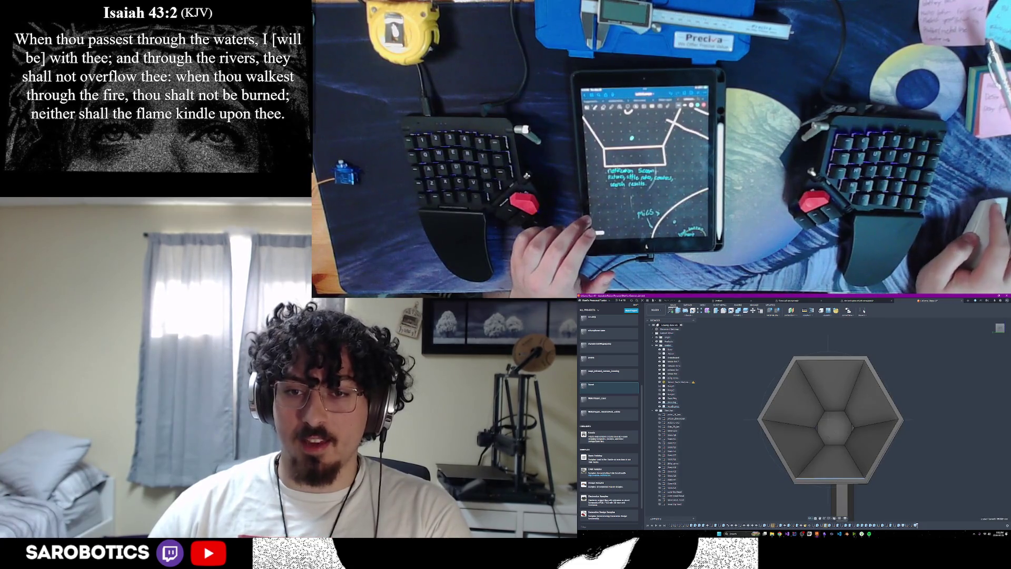
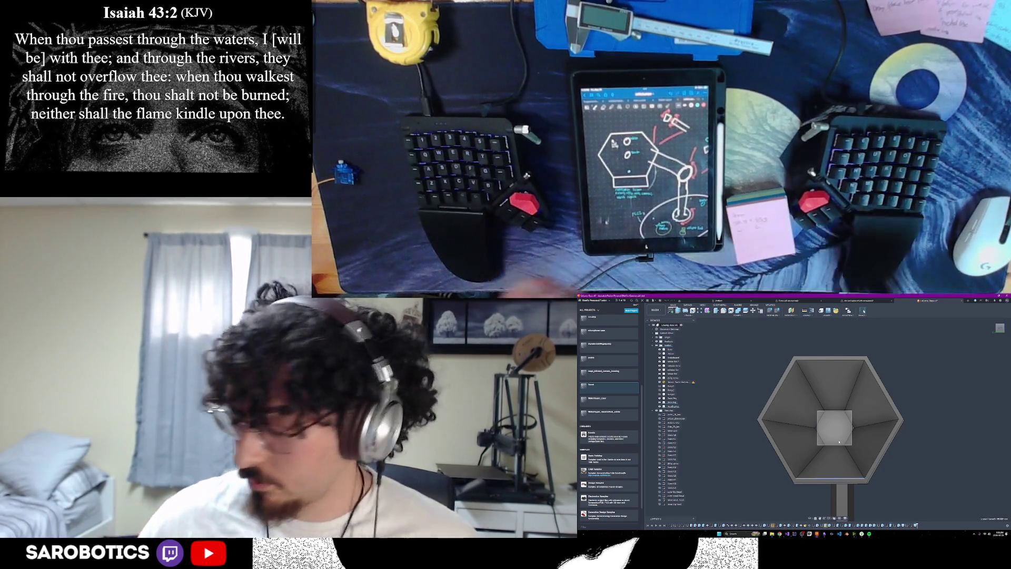
From the top view, measure the hexagonal lamp head from its bottom edge to its top edge (~140 mm).
mouse_move(840, 442)
middle_mouse_down("shift")
mouse_move(806, 390)
mouse_move(851, 426)
mouse_move(822, 400)
mouse_move(850, 426)
mouse_move(822, 422)
middle_mouse_up("shift")
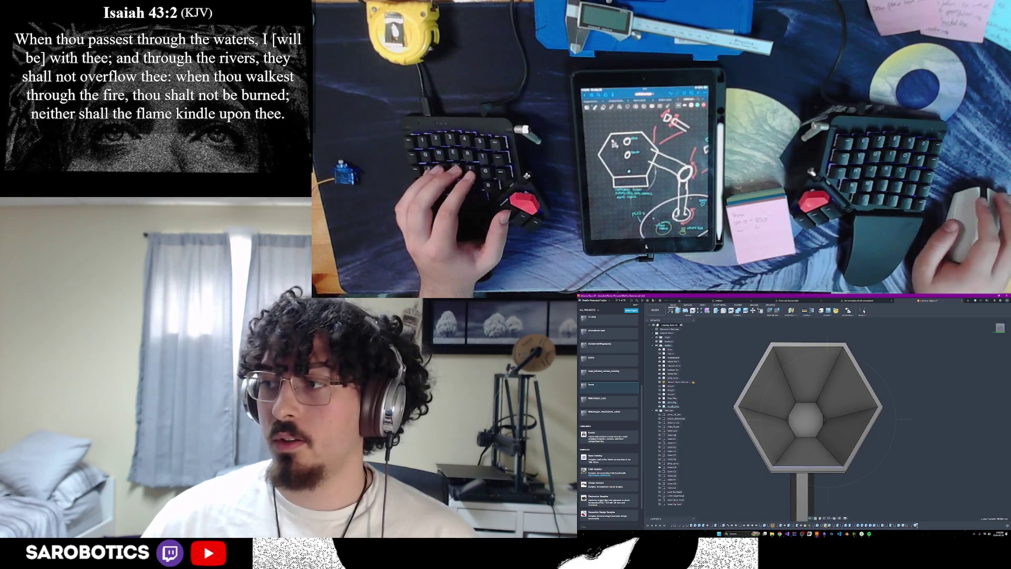
scroll(739, 420, "down", 2)
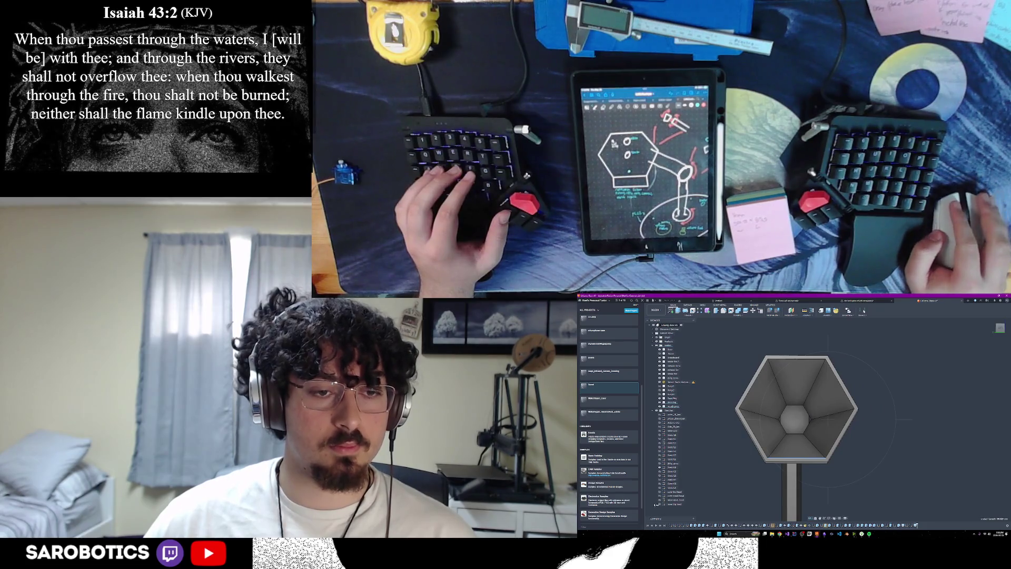
left_click(1000, 328)
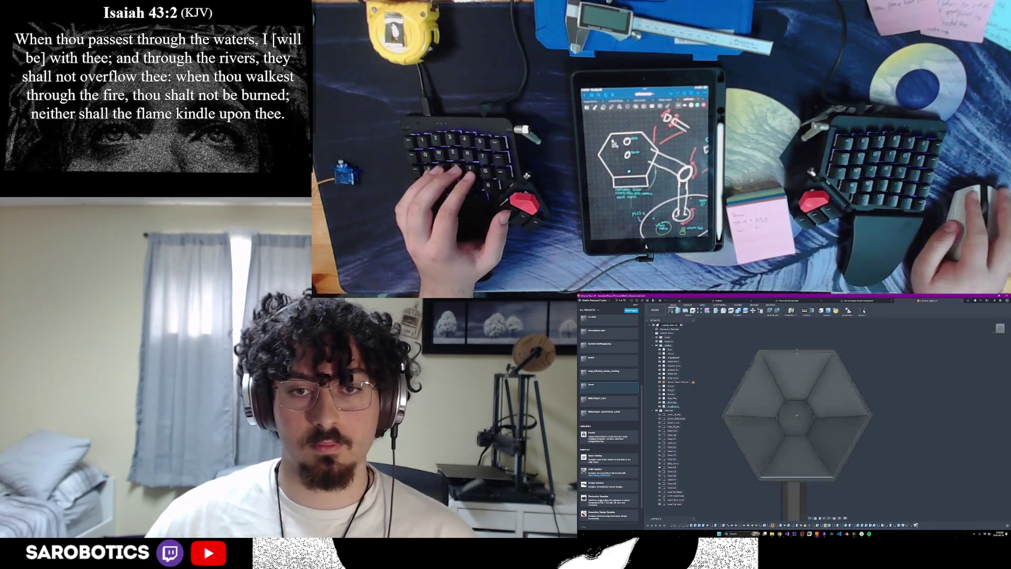
scroll(788, 424, "down", 2)
key("Escape")
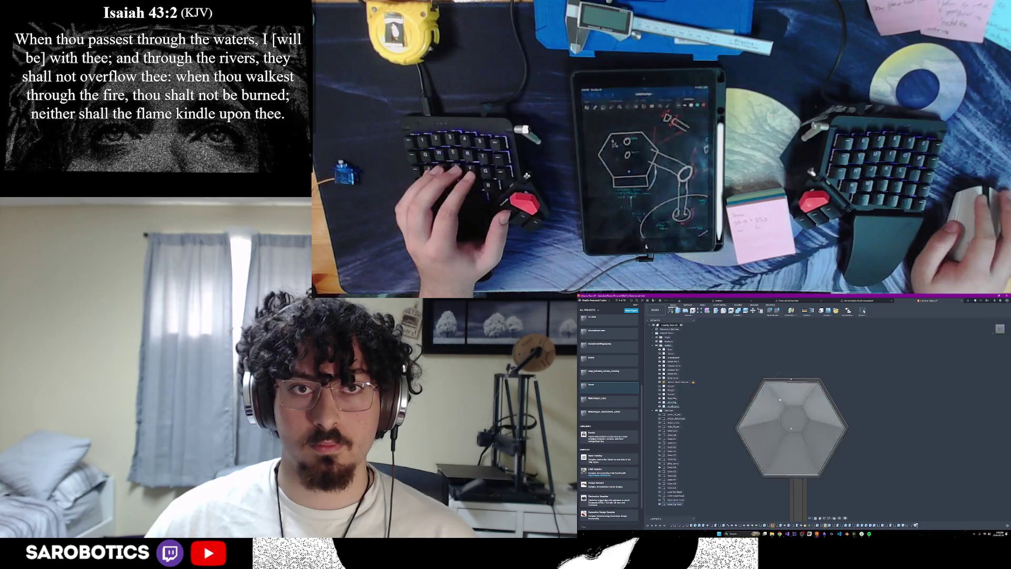
key("i")
left_click(801, 428)
left_click(789, 475)
left_click(792, 382)
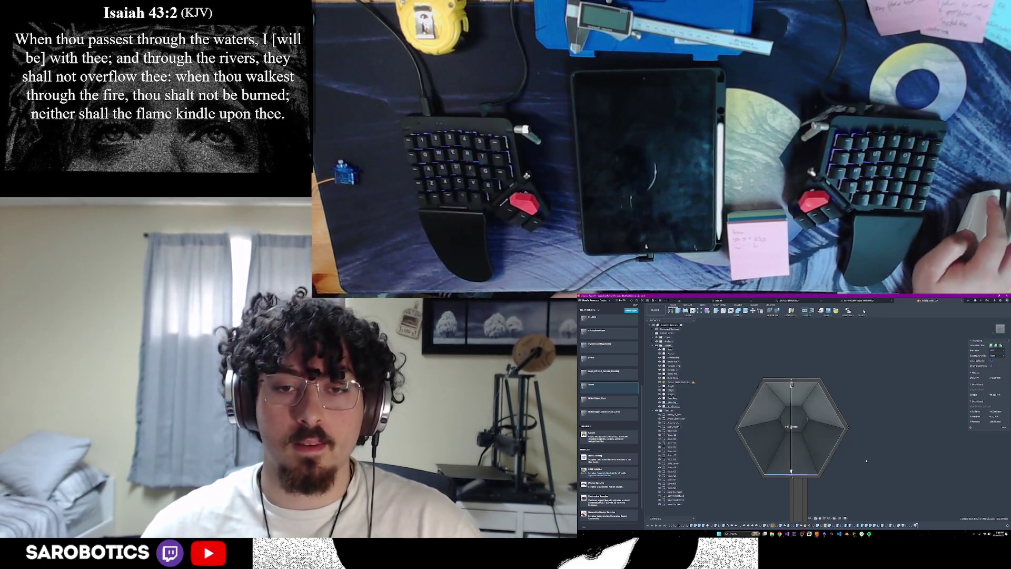
Sketch a rectangle 50 mm tall by 75 mm wide on the hexagon face.
scroll(871, 472, "up", 2)
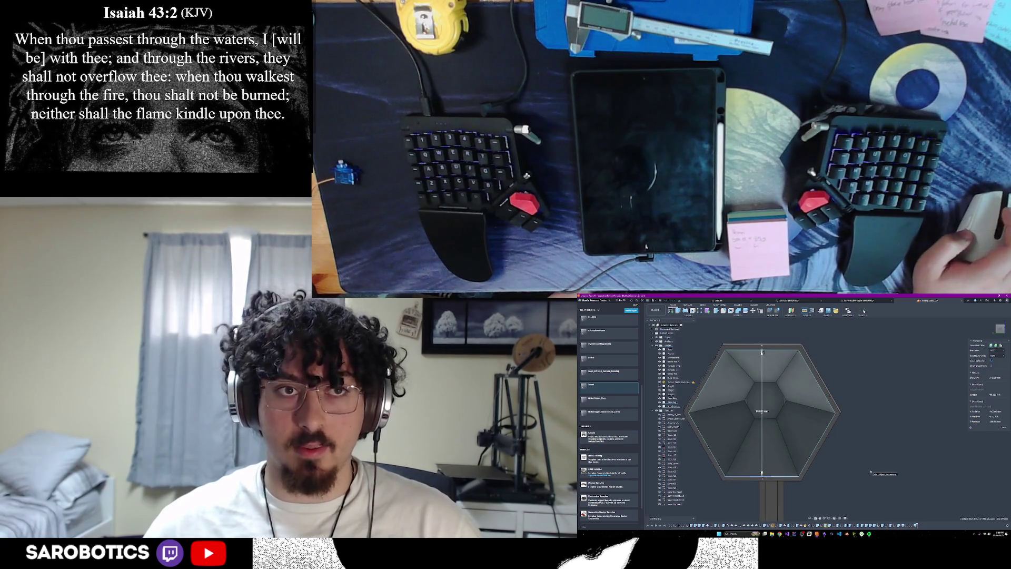
left_click(751, 449)
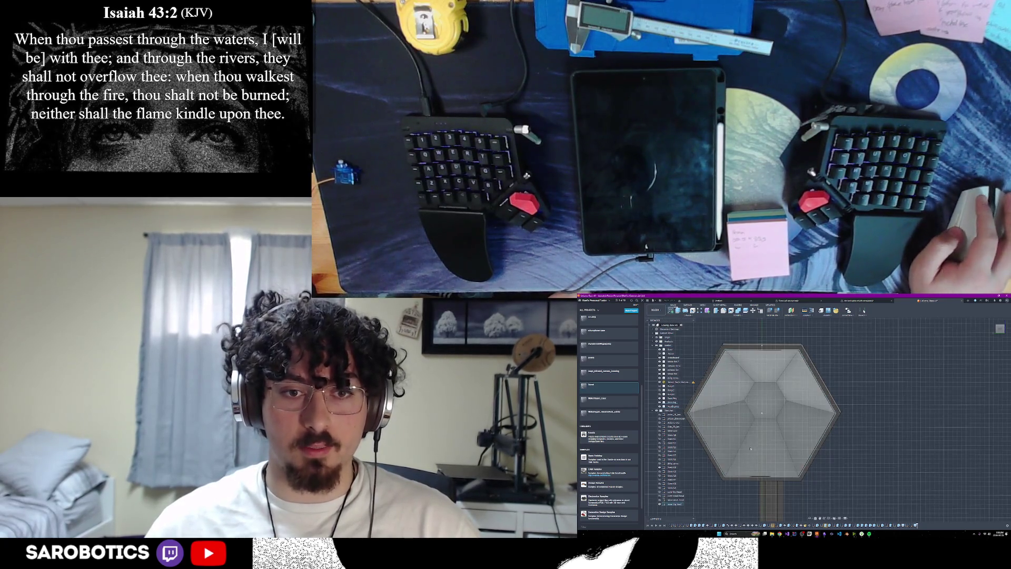
left_click(752, 453)
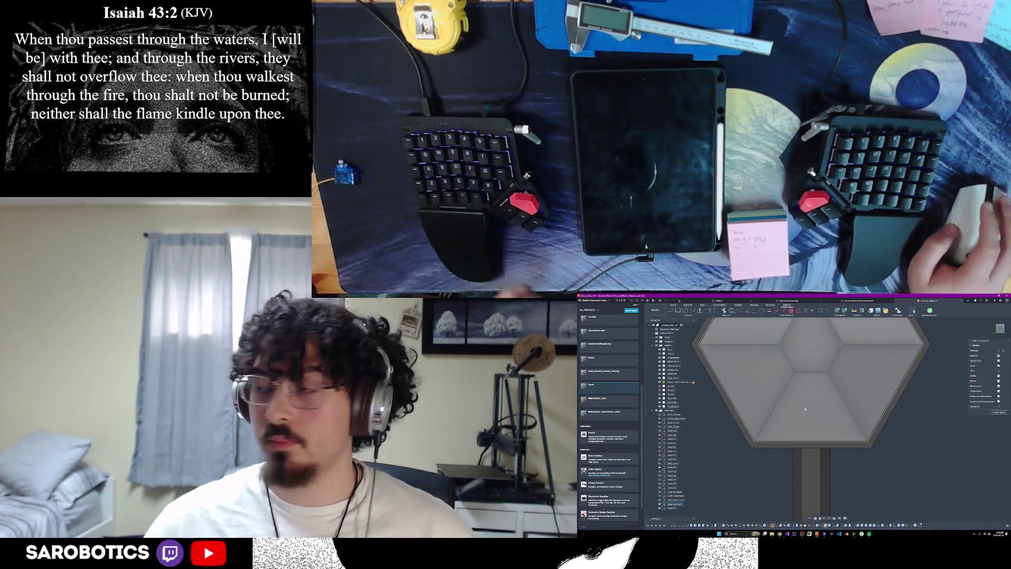
key("r")
left_click(743, 449)
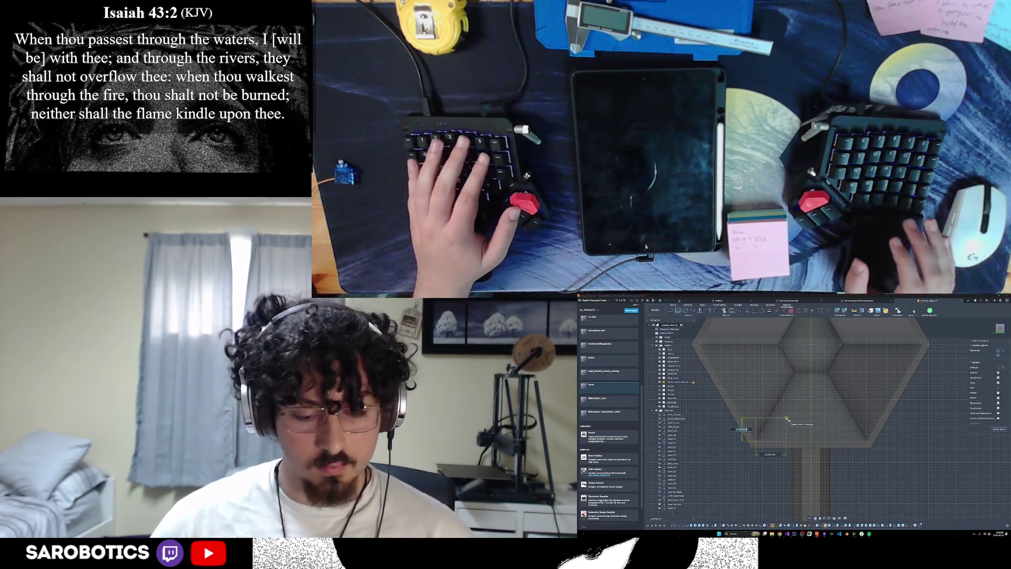
type("50")
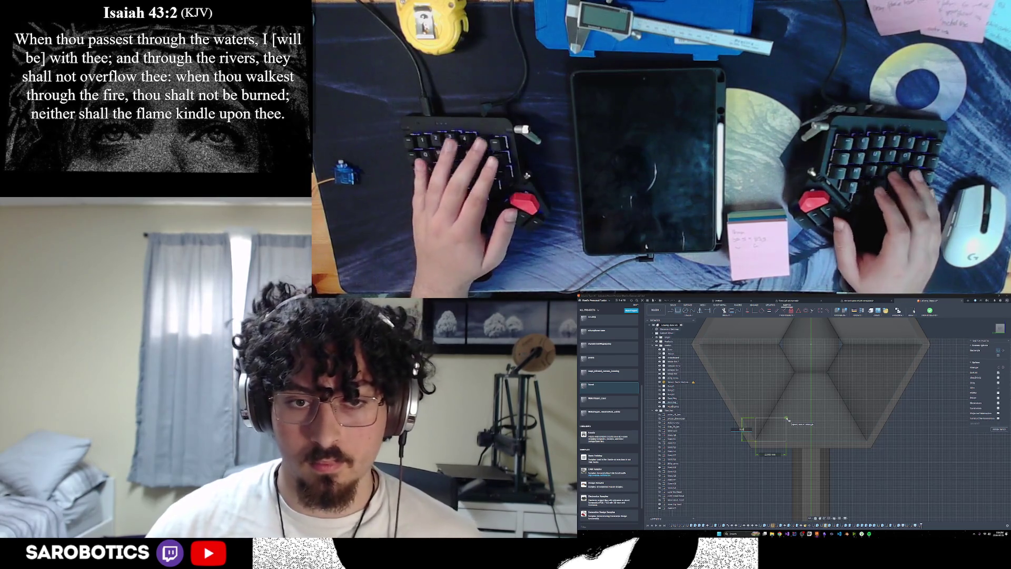
key("Tab")
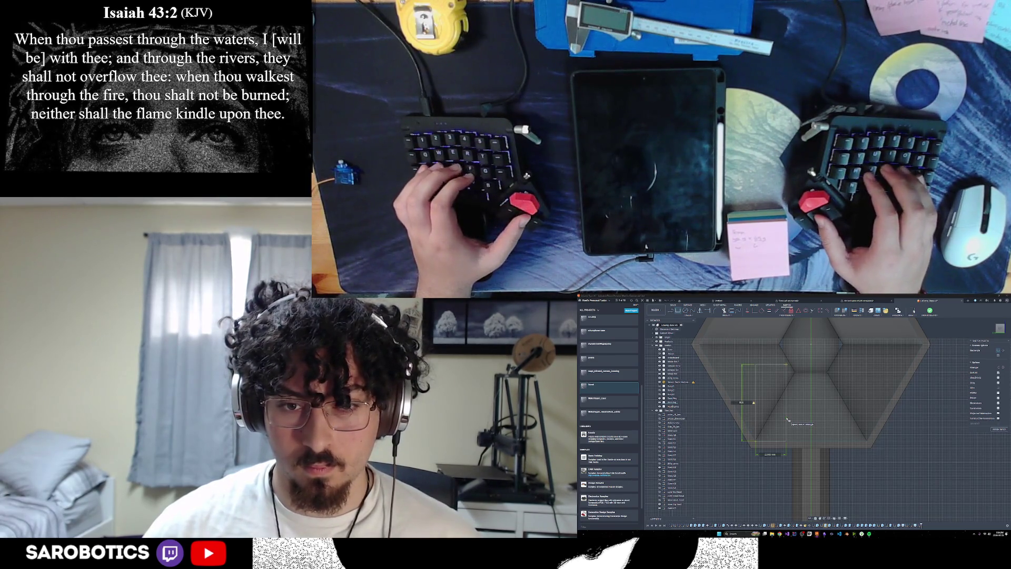
type("75")
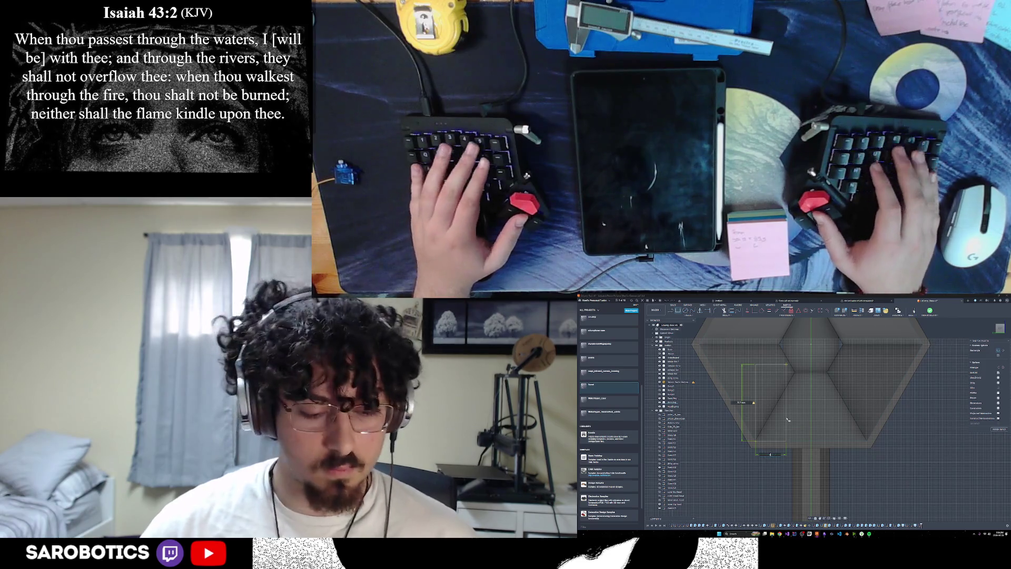
key("Tab")
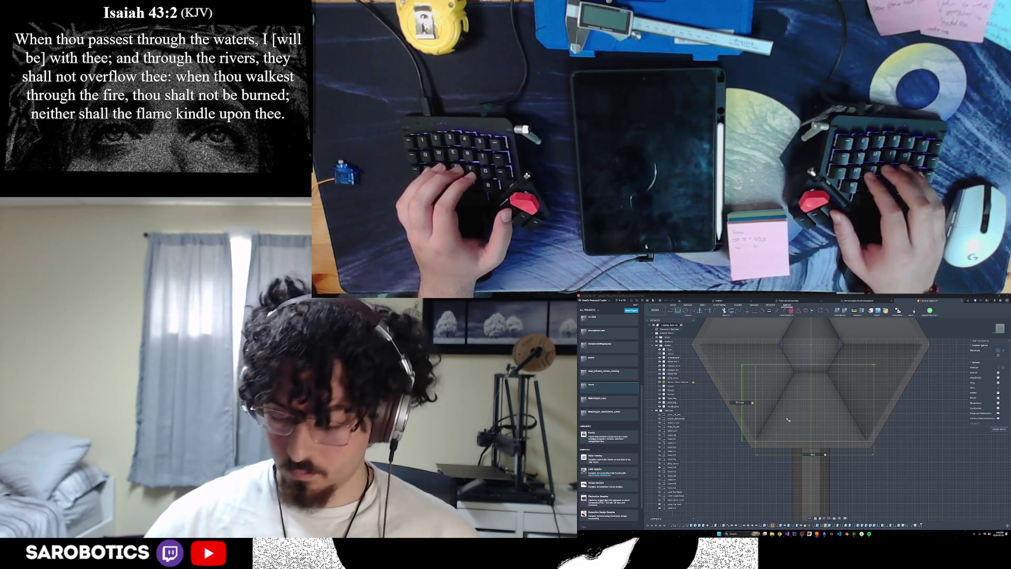
key("Return")
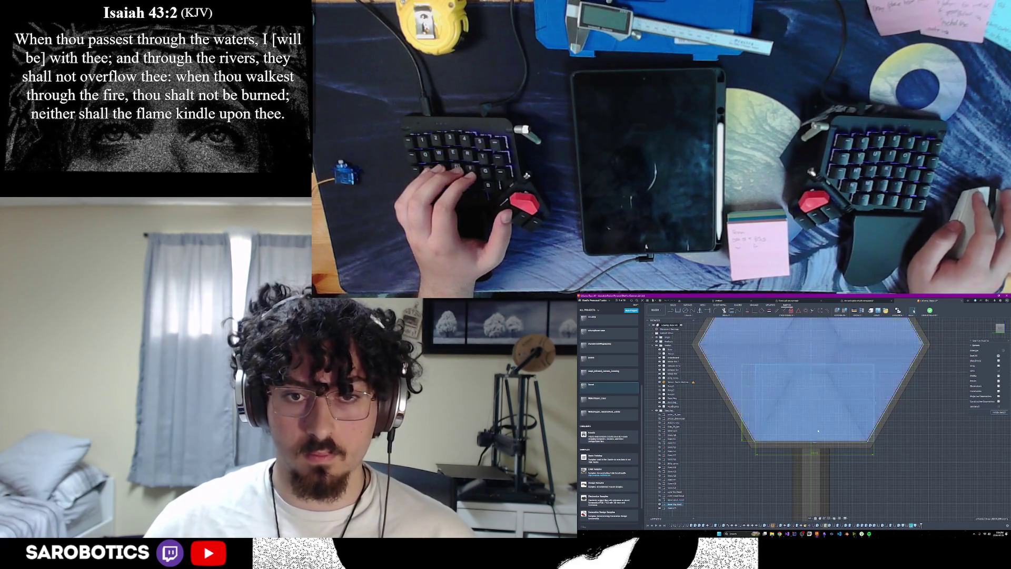
Toggle the hexagon sketches' visibility and select the rectangular profile inside the hexagon.
left_click(798, 418)
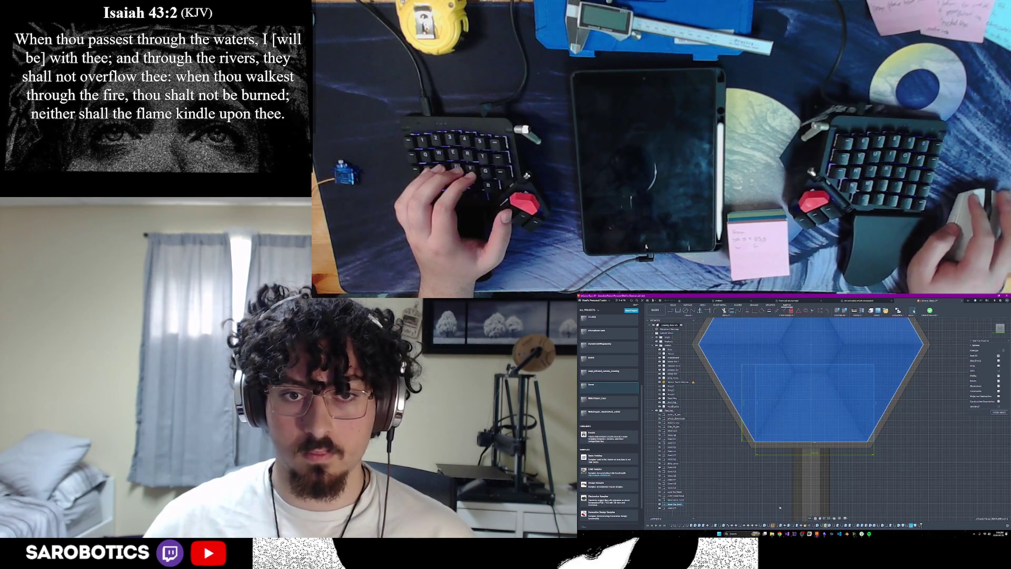
left_click(661, 508)
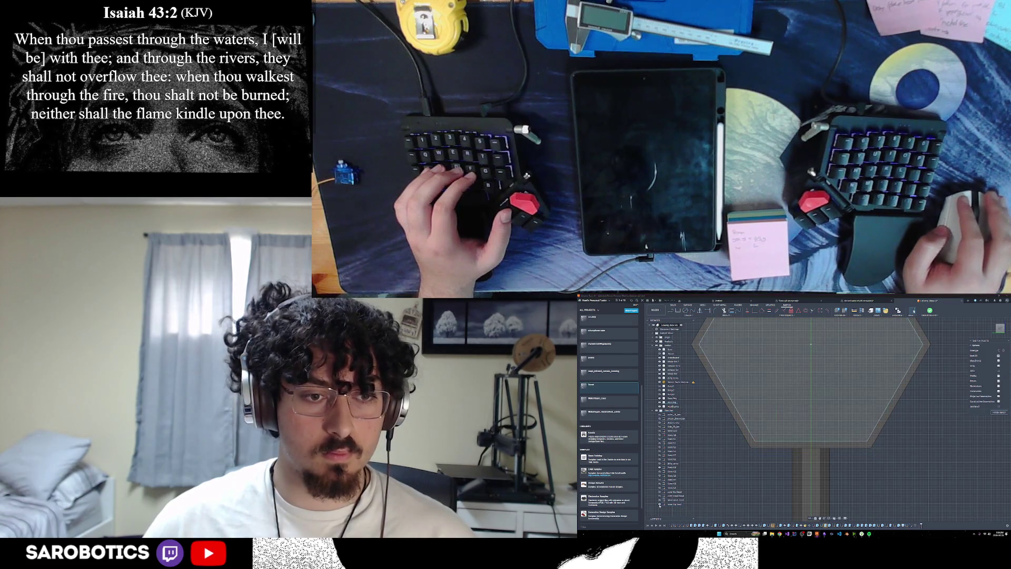
left_click(675, 505)
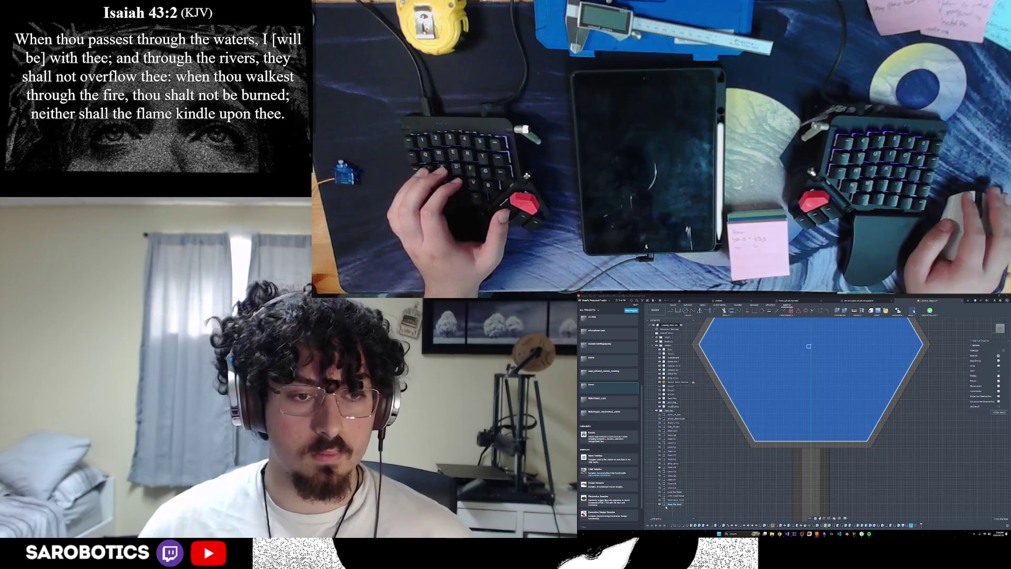
left_click(681, 500)
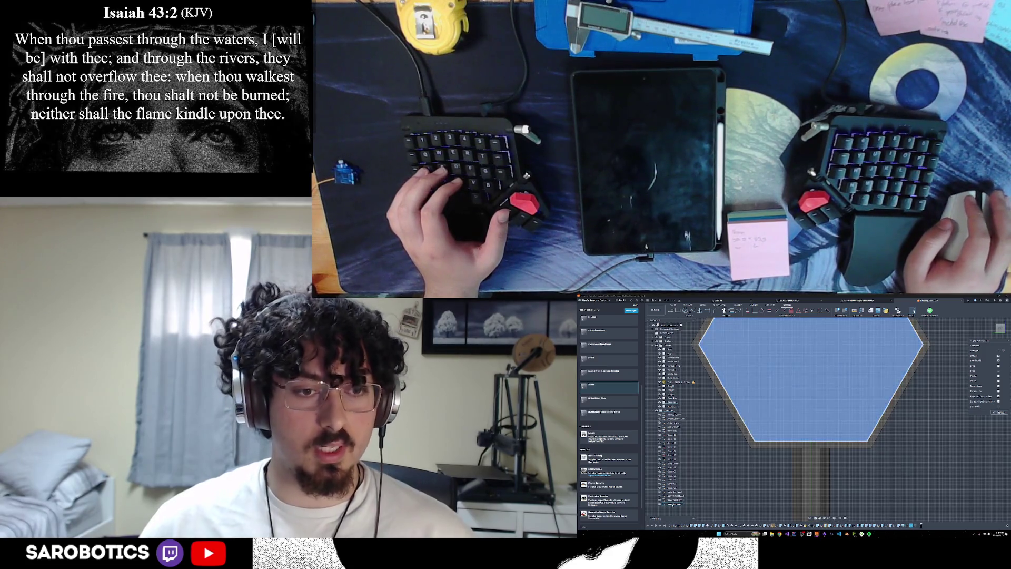
left_click(919, 525)
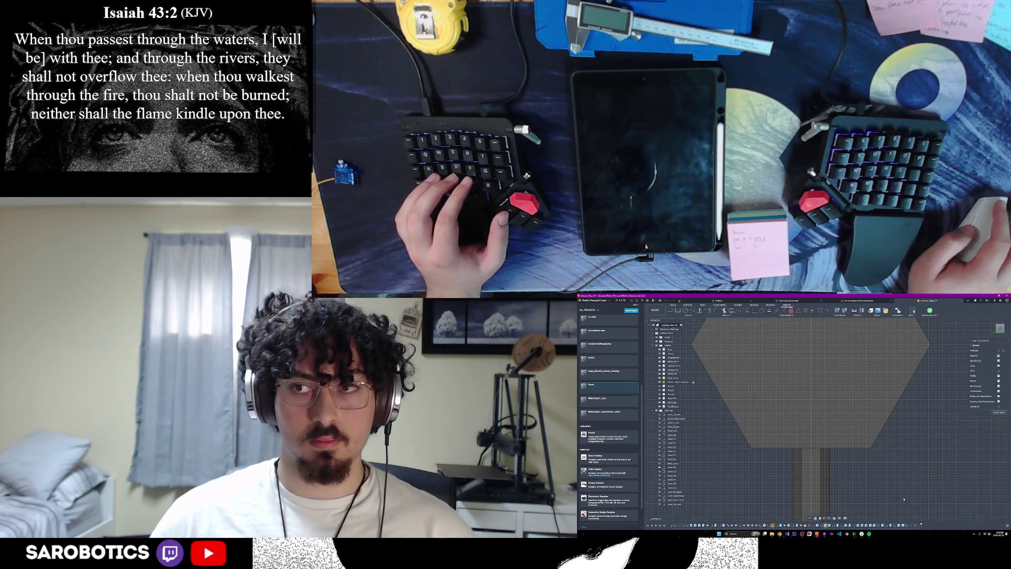
Finish the sketch, show the rectangle, and rename Sketch37 to 'LCD Screen'.
left_click(999, 413)
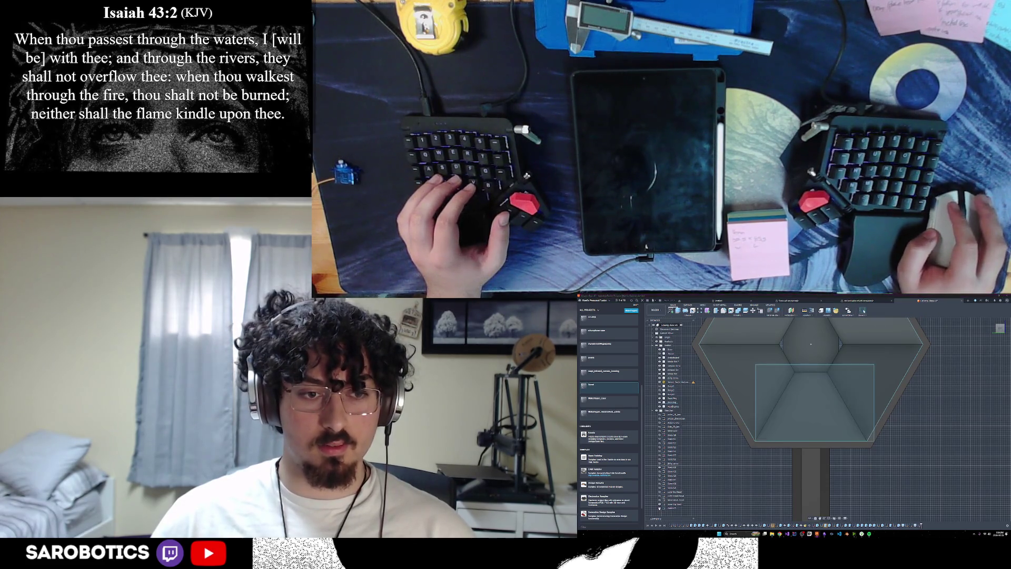
left_click(659, 507)
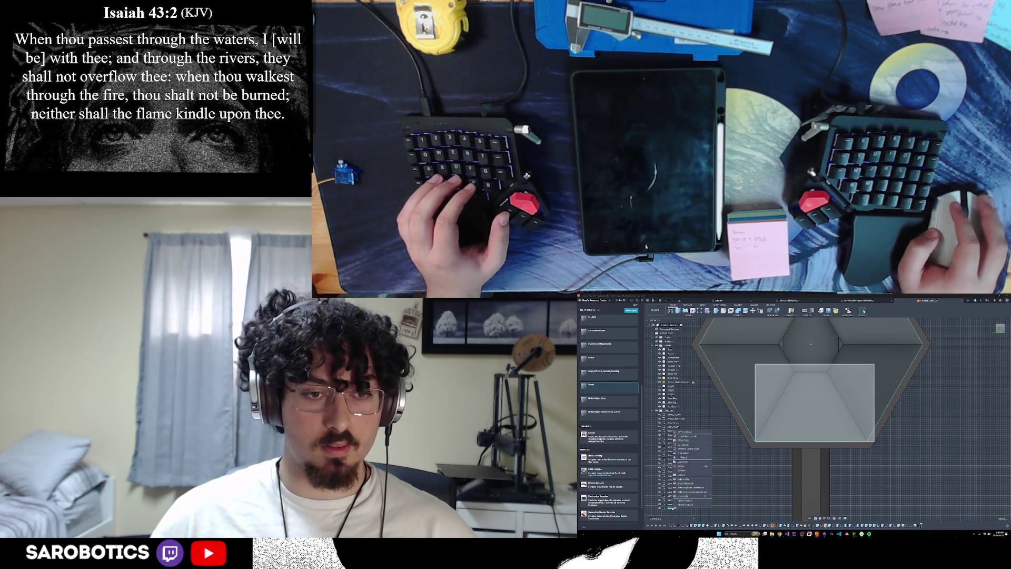
left_click(686, 471)
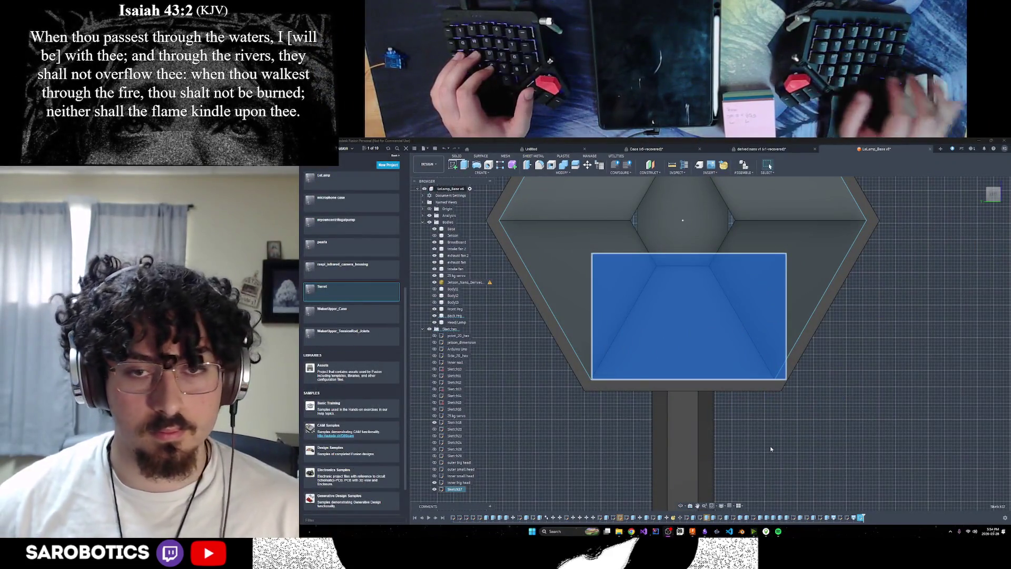
double_click(450, 490)
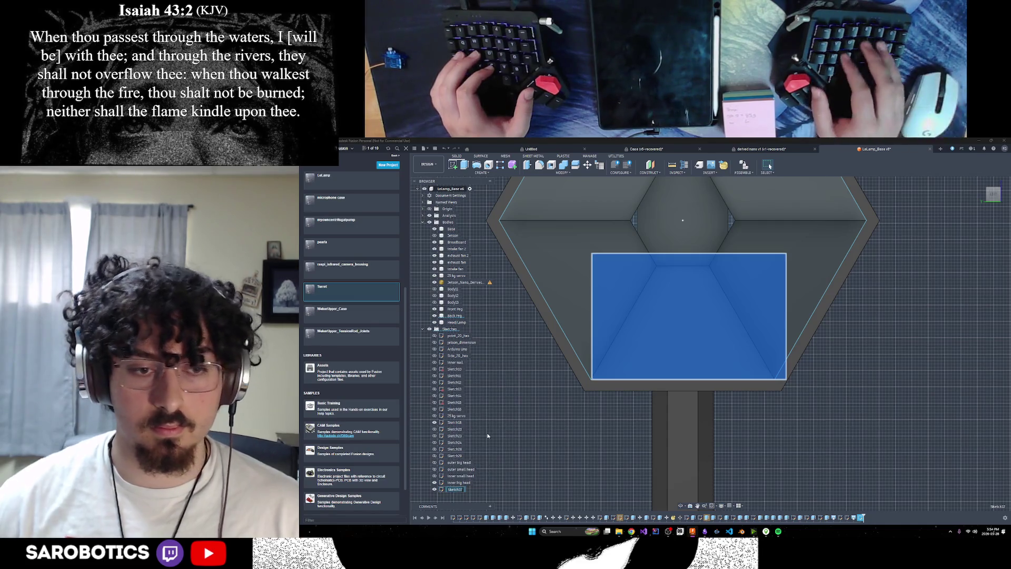
type("LCD Screen")
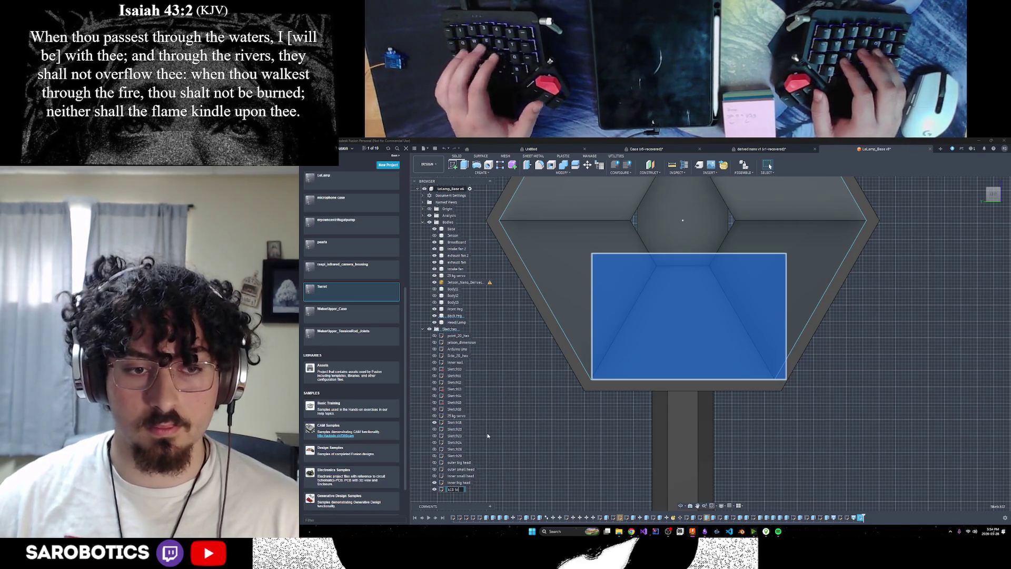
key("Return")
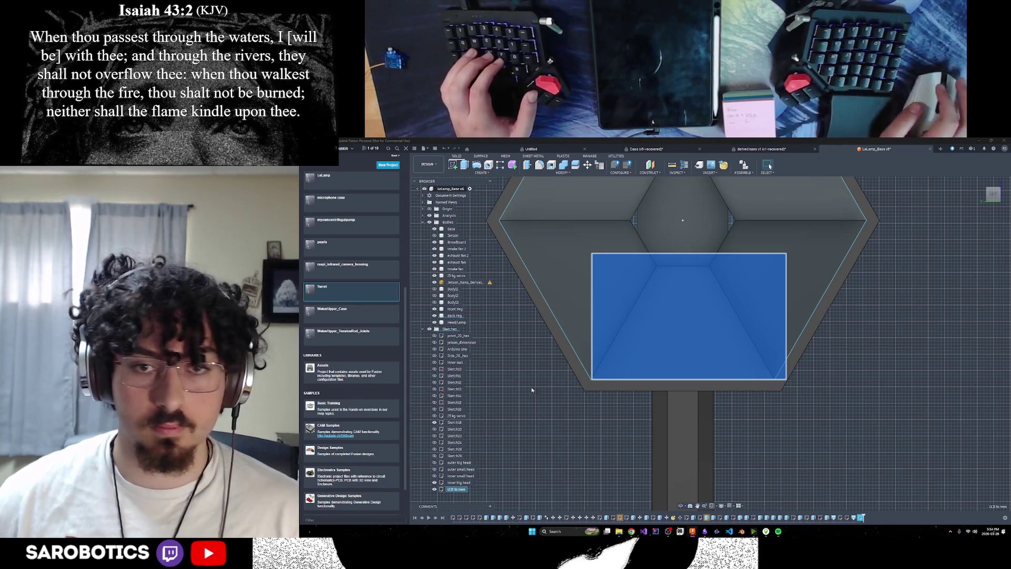
Orbit around the LCD screen panel, return to the home view, and start a Move on it.
scroll(667, 342, "down", 2)
left_click(681, 506)
mouse_move(706, 395)
left_mouse_down()
mouse_move(769, 387)
mouse_move(709, 392)
left_mouse_up()
key("F6")
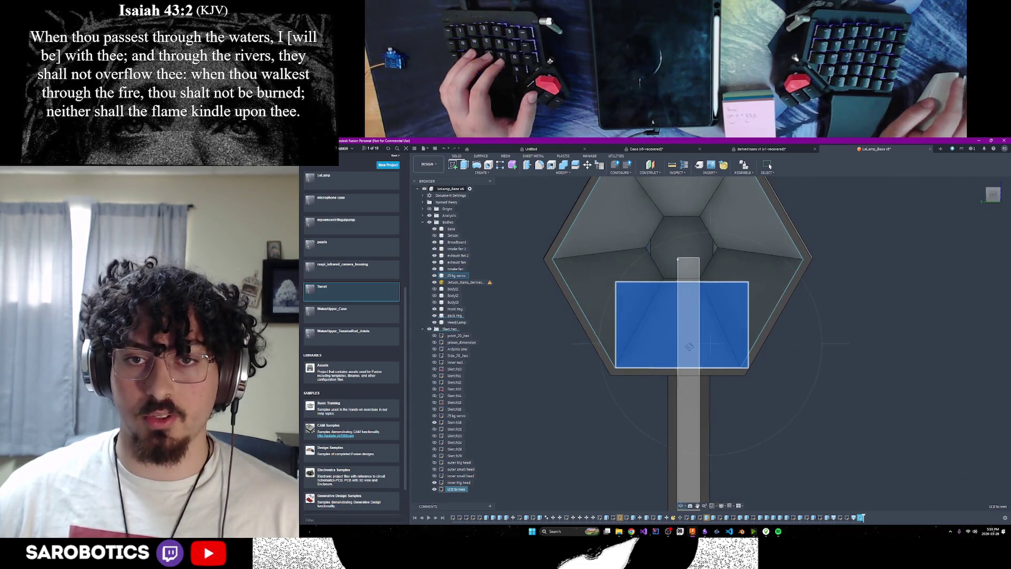
scroll(681, 344, "up", 3)
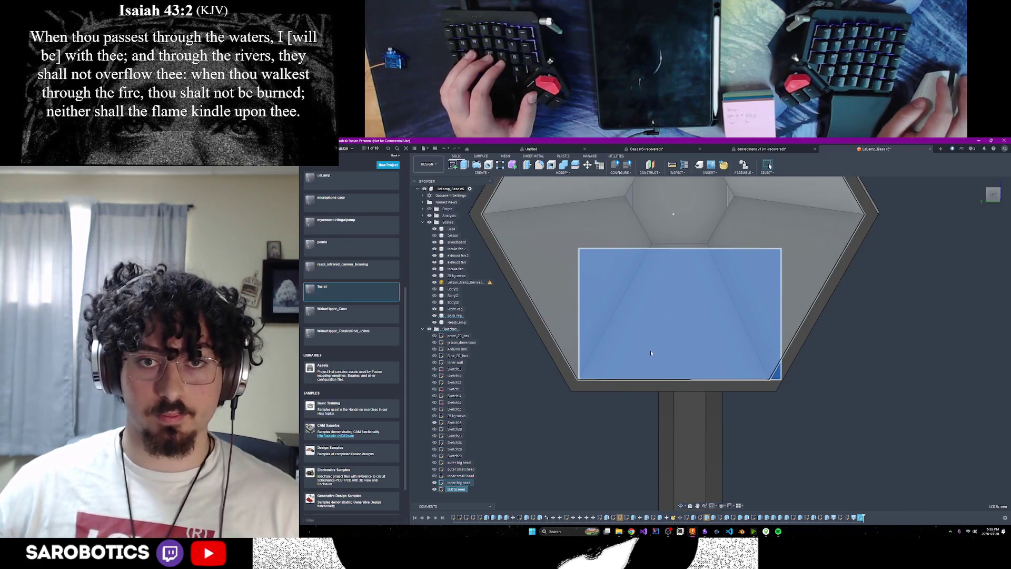
left_click(993, 192)
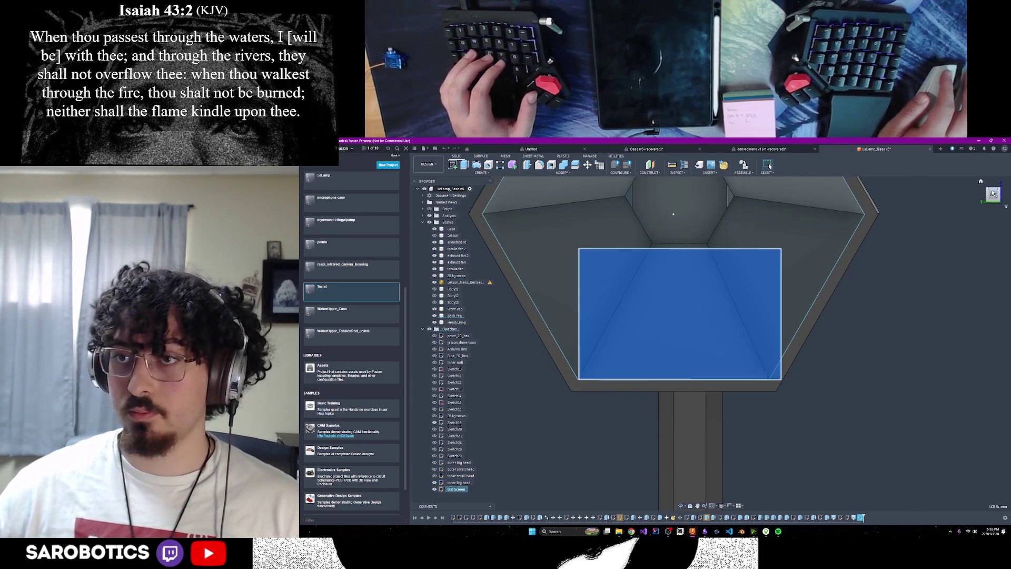
scroll(717, 325, "down", 5)
scroll(718, 325, "up", 1)
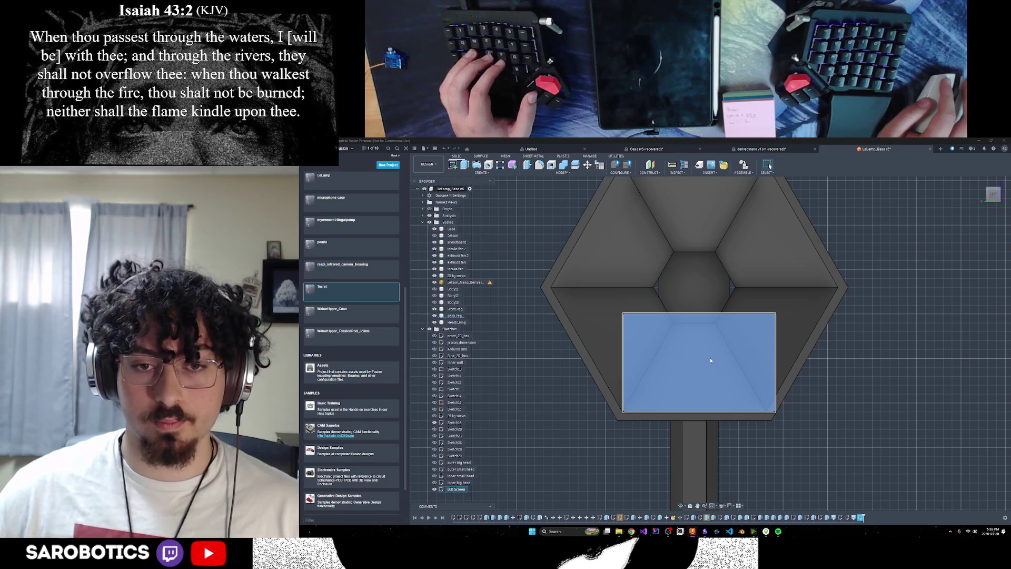
left_click(588, 165)
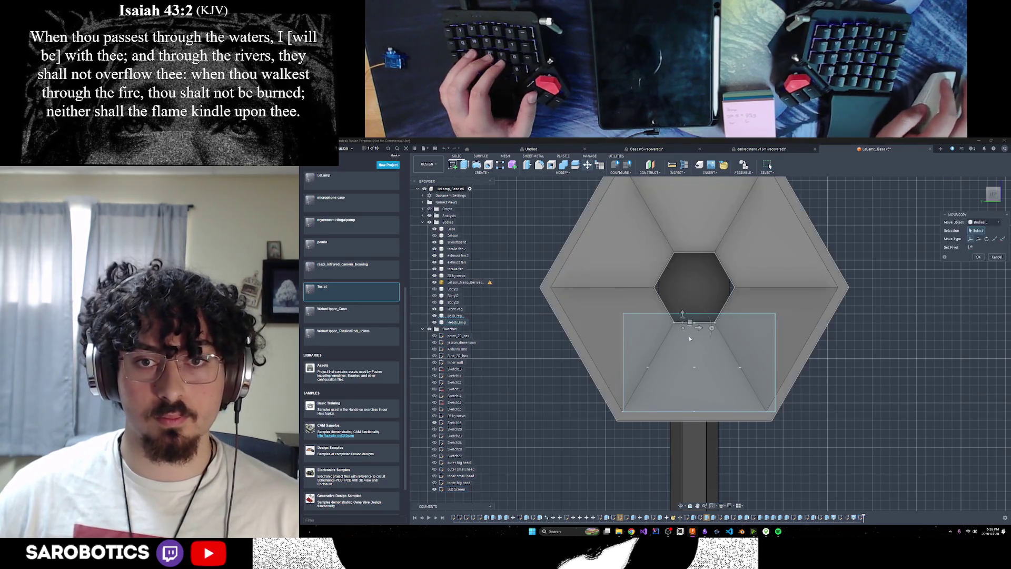
Set the move to sketch objects, select three of the rectangle's lines, then cancel the move.
left_click(989, 222)
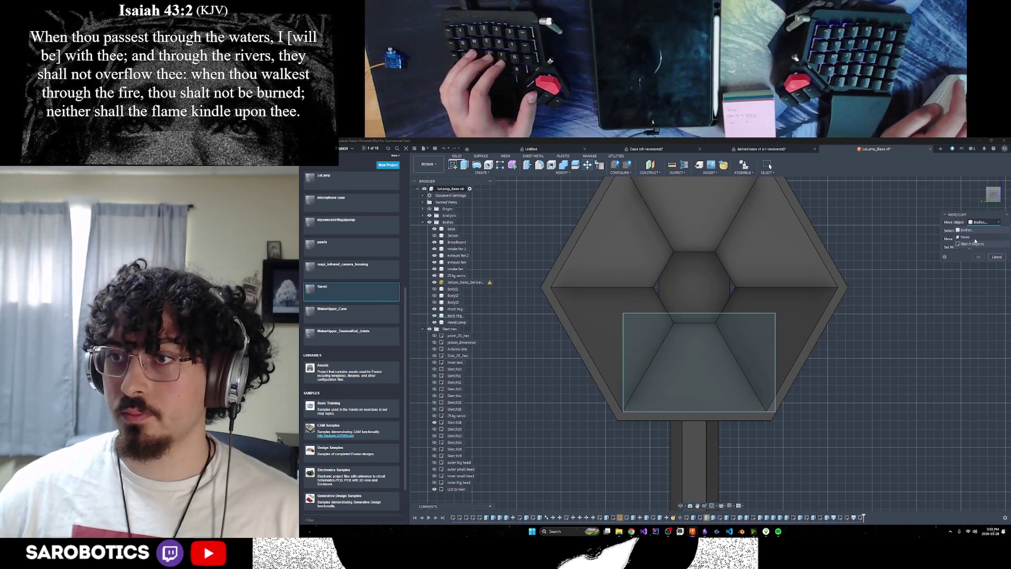
left_click(984, 243)
left_click(747, 315)
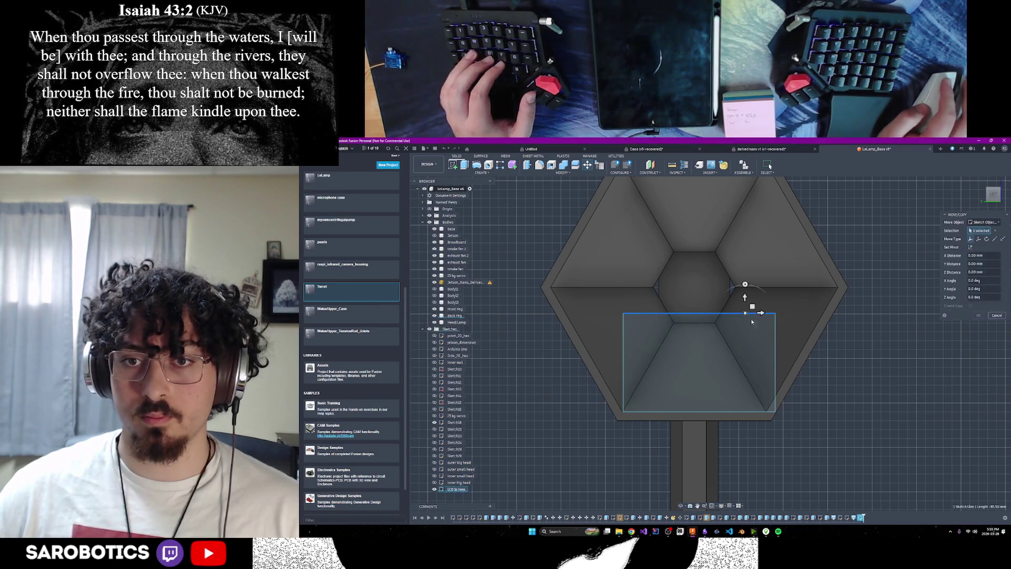
left_click(736, 412)
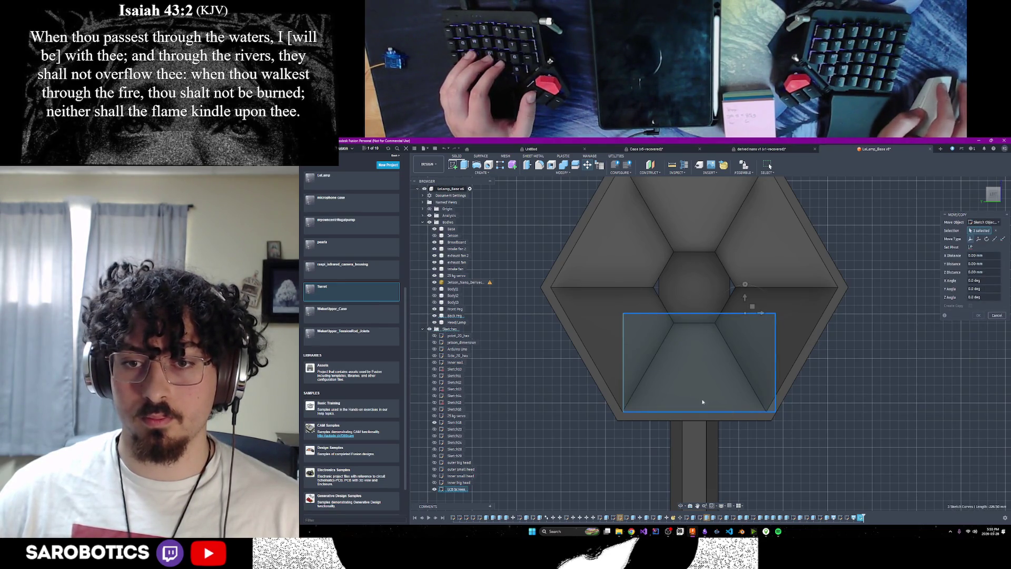
left_click(623, 370)
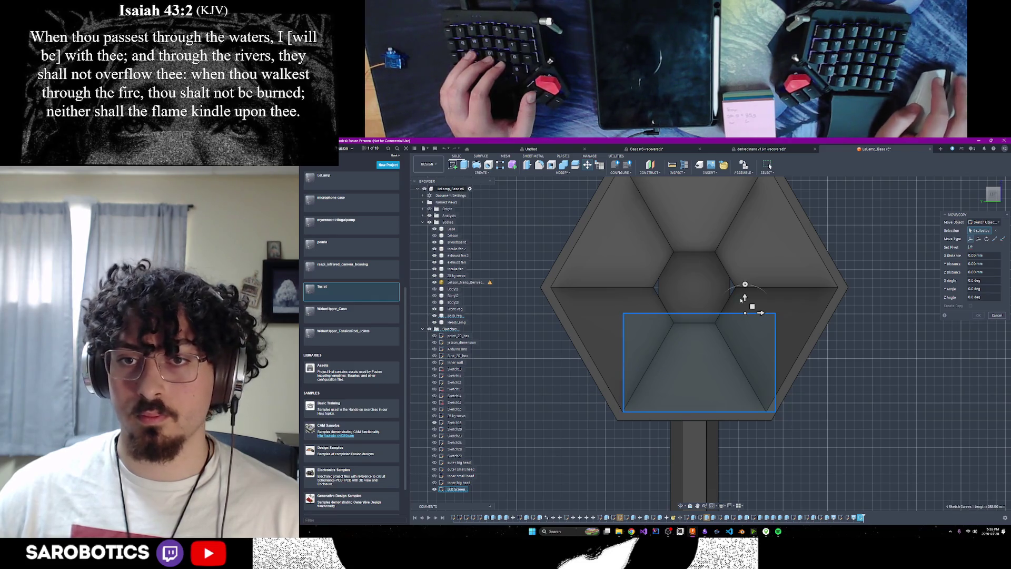
left_click(997, 315)
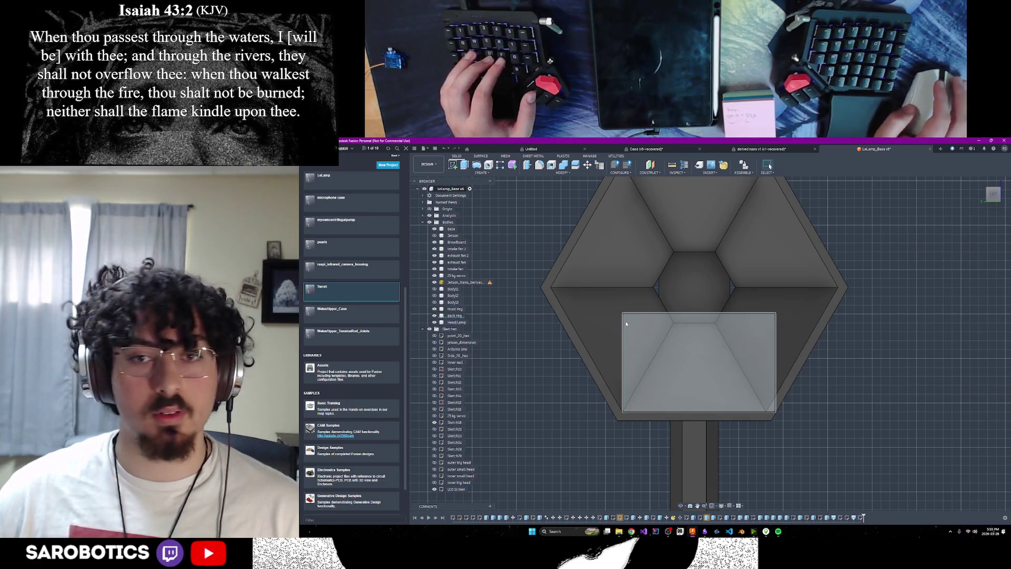
Toggle the LCD Screen sketch's visibility and select it for editing.
left_click(435, 490)
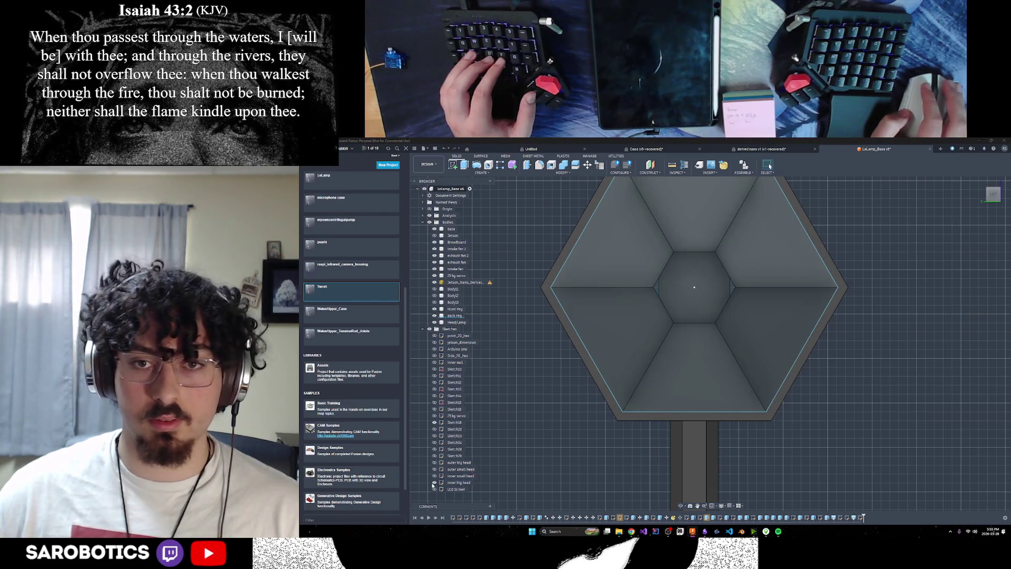
scroll(694, 285, "up", 2)
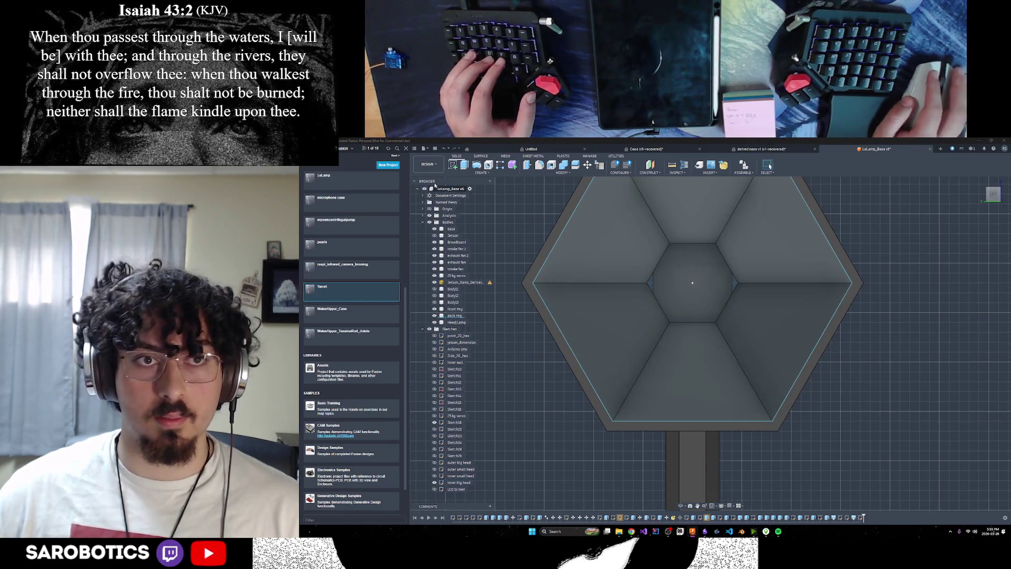
left_click(455, 489)
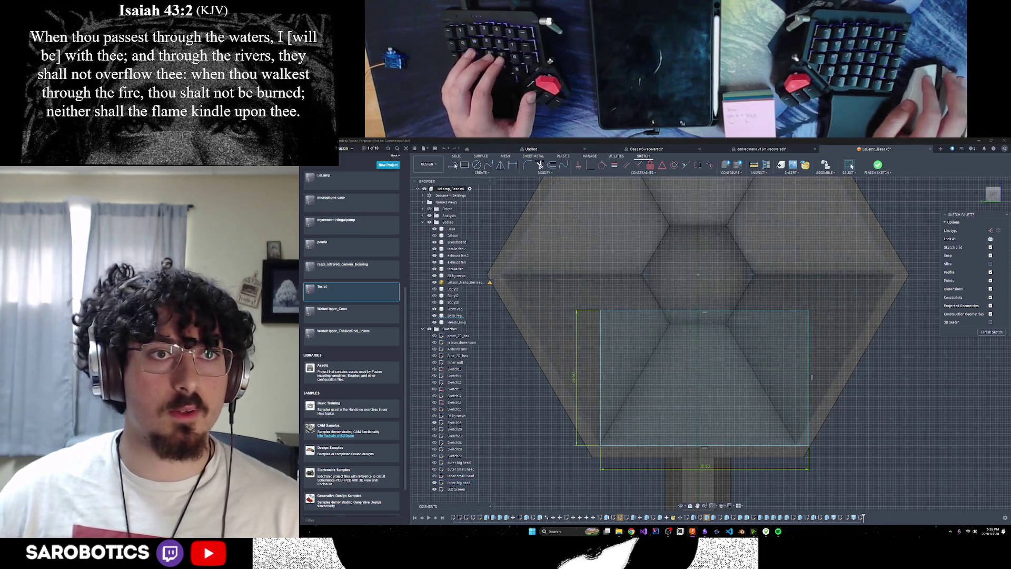
Draw a vertical construction line from the sketch centre down to the bottom edge.
key("l")
key("x")
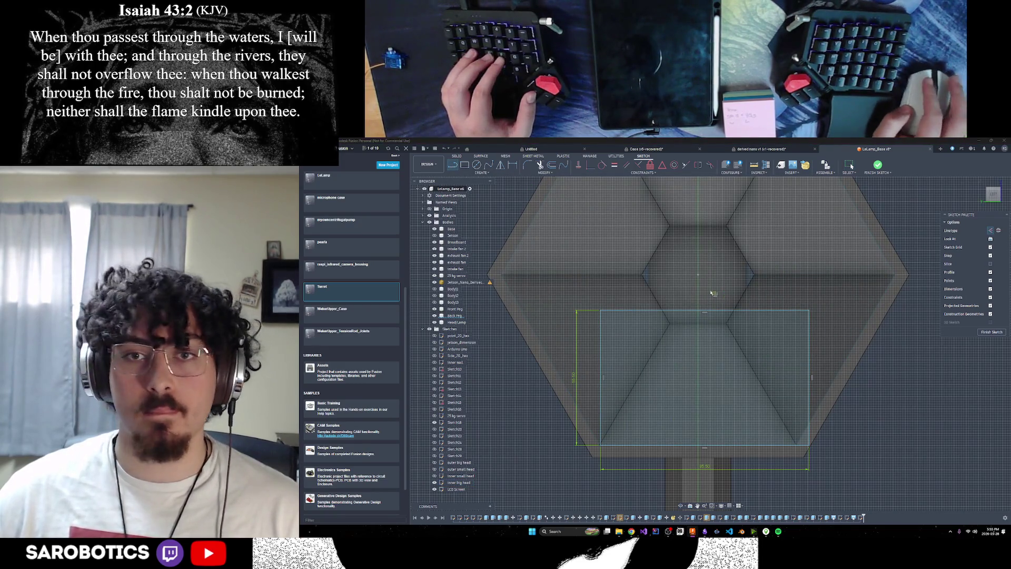
left_click(698, 275)
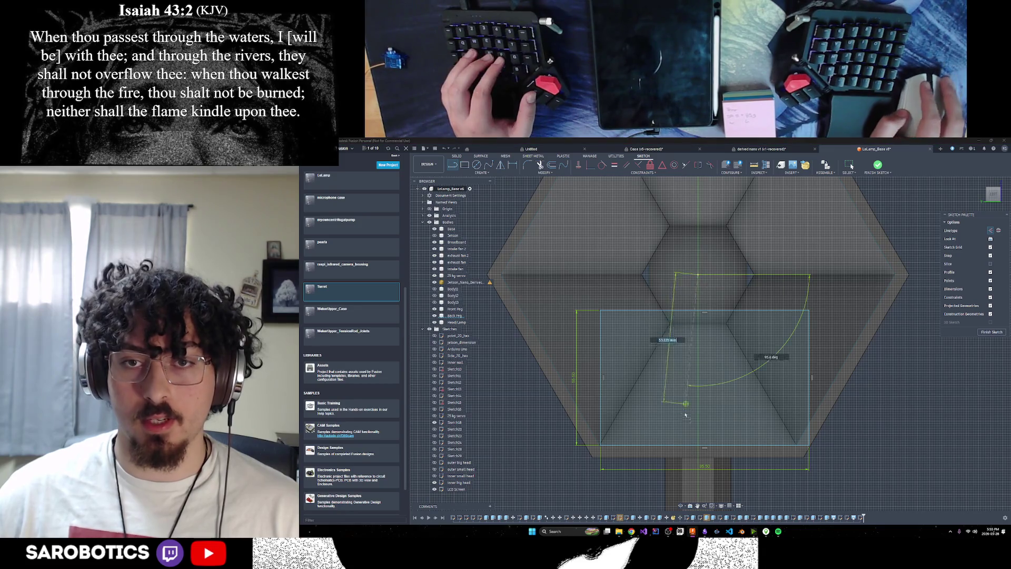
double_click(698, 445)
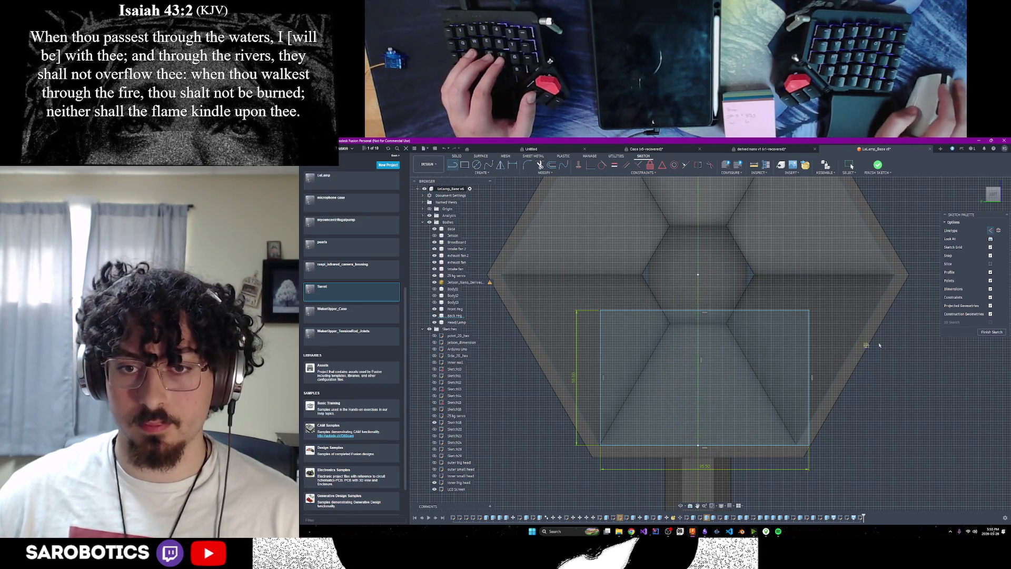
key("Escape")
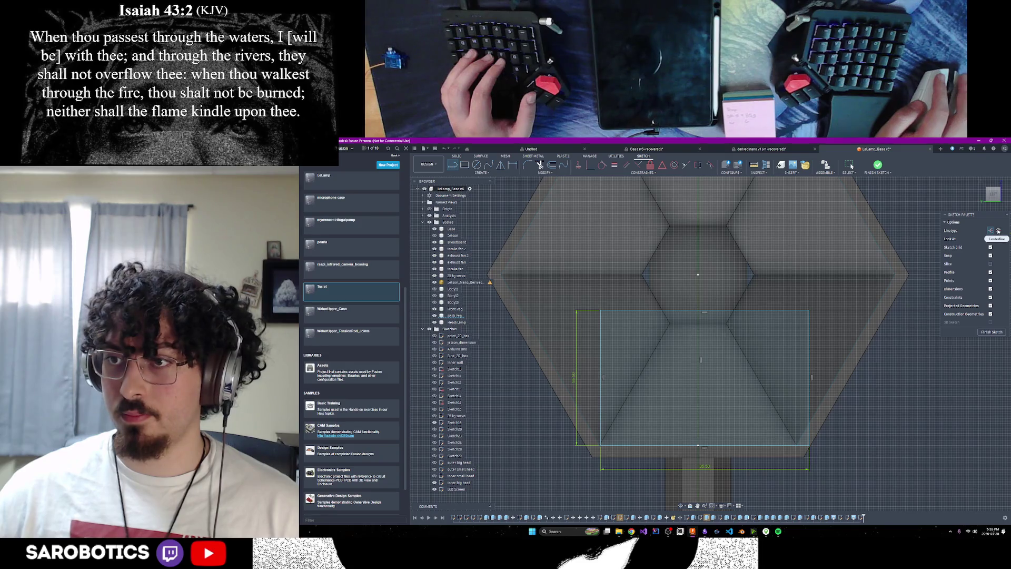
Add a horizontal centreline of 55/2, then change its length to 55.5/2 (27.75 mm).
left_click(998, 231)
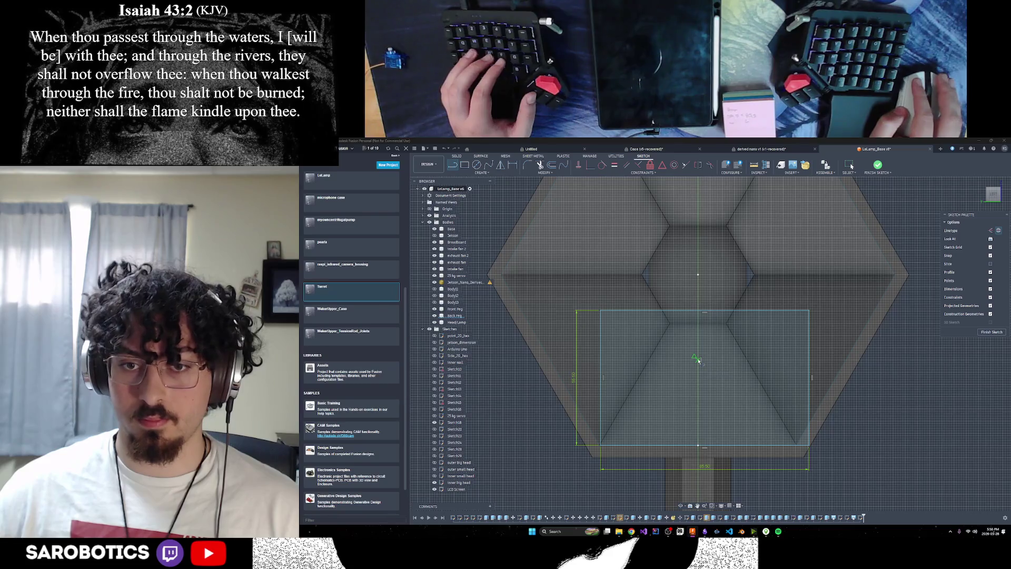
left_click(697, 360)
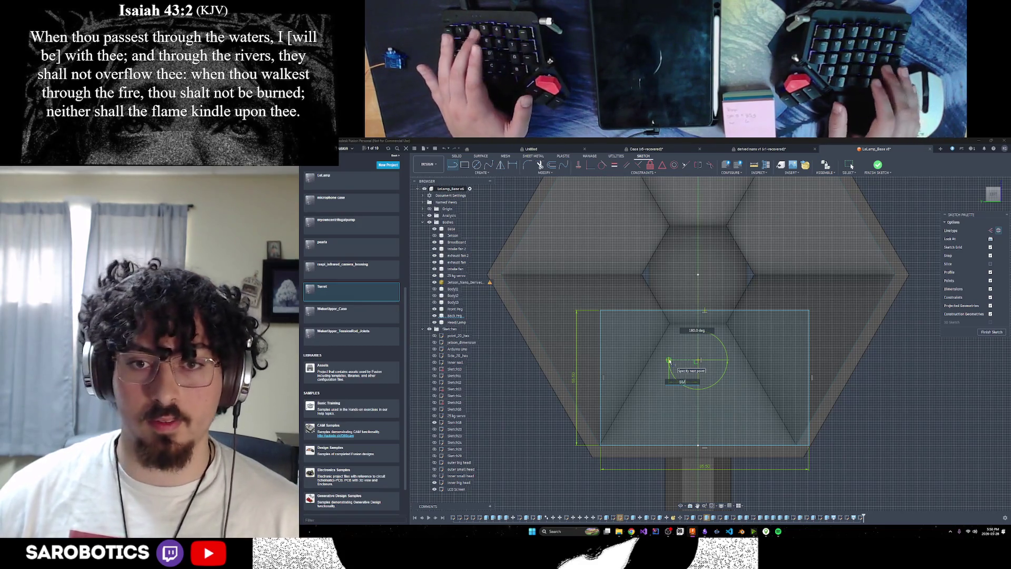
type("55/2")
key("Return")
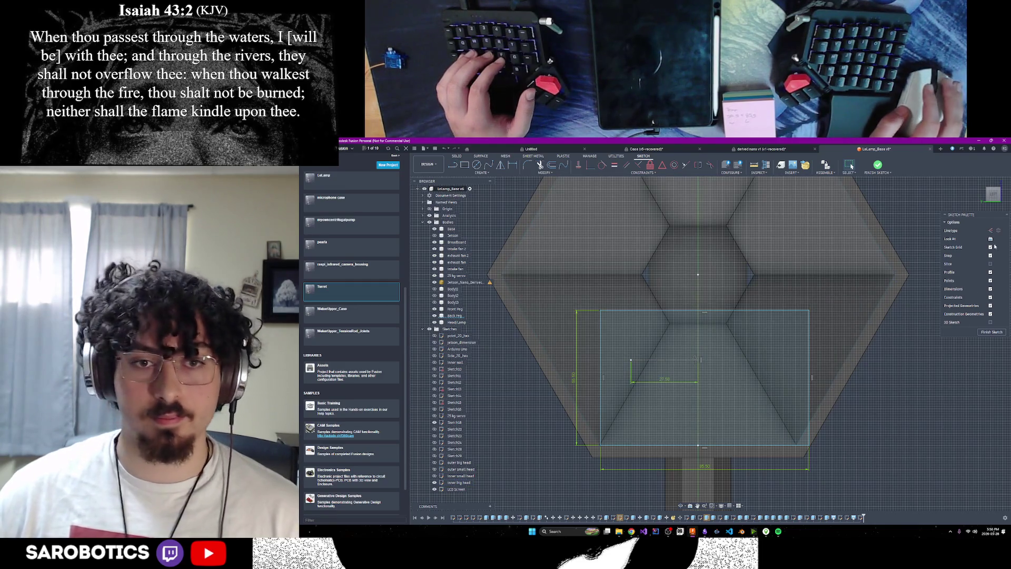
double_click(660, 380)
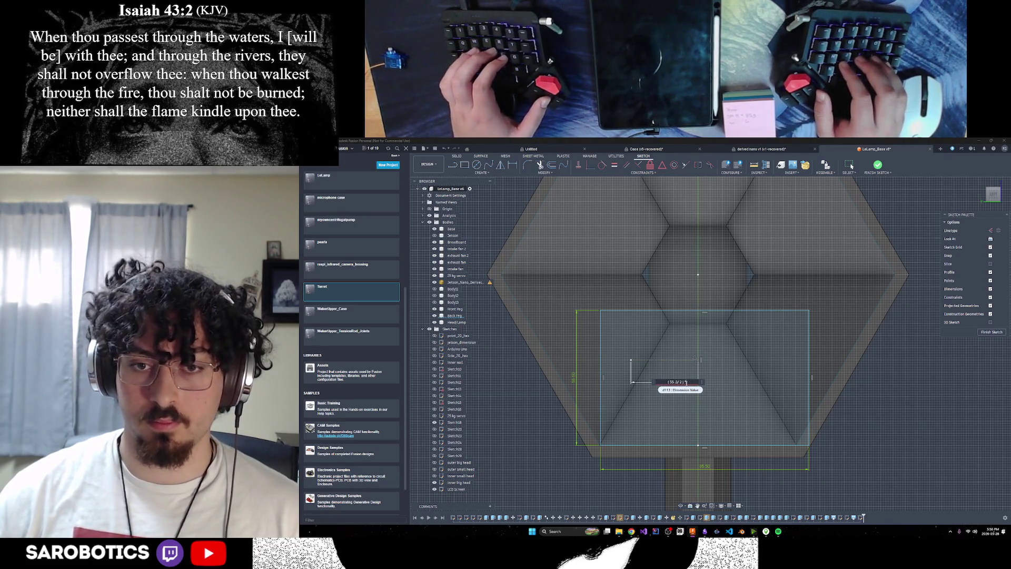
type("5")
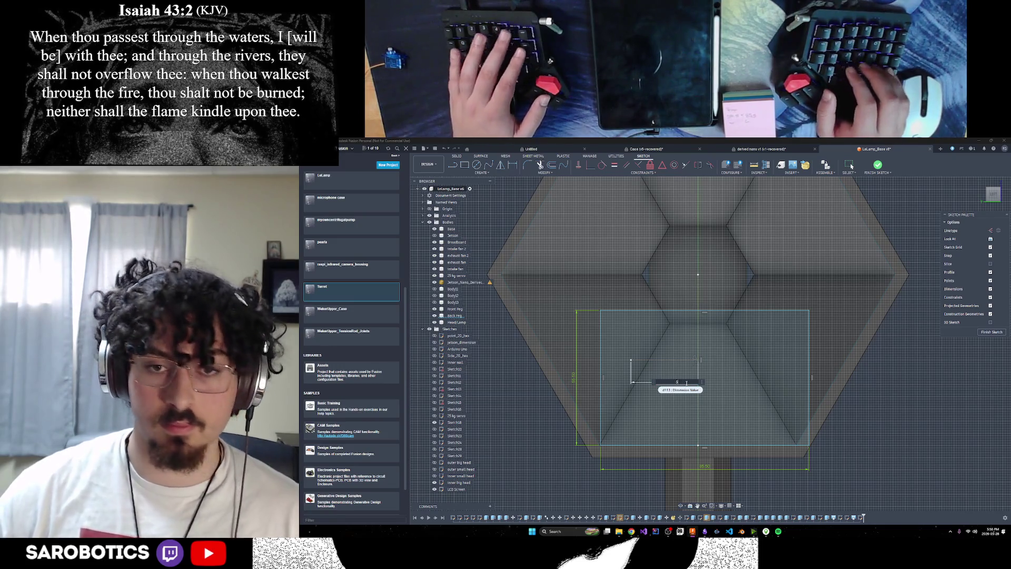
type(".5/2")
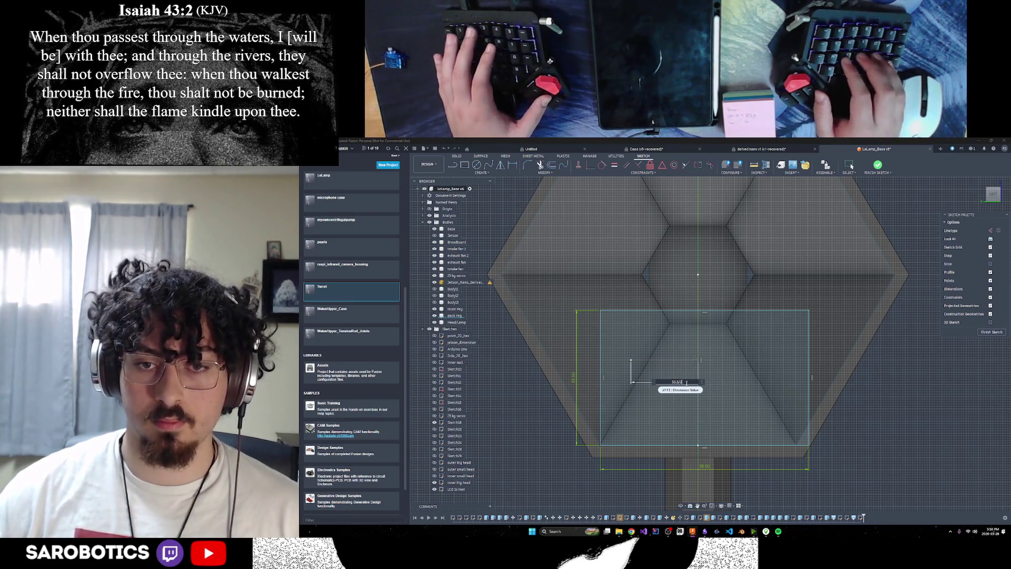
key("Return")
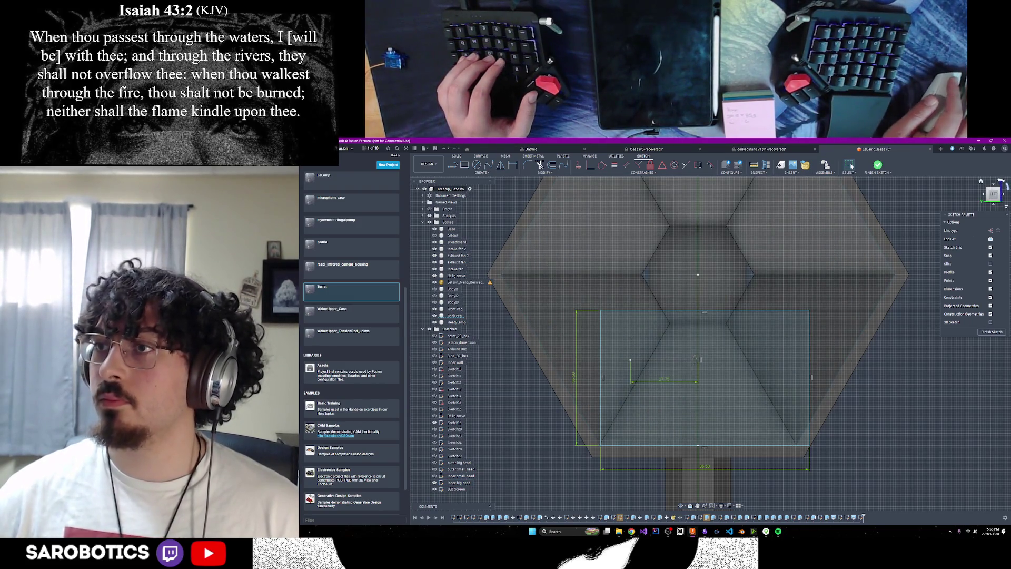
scroll(669, 385, "up", 2)
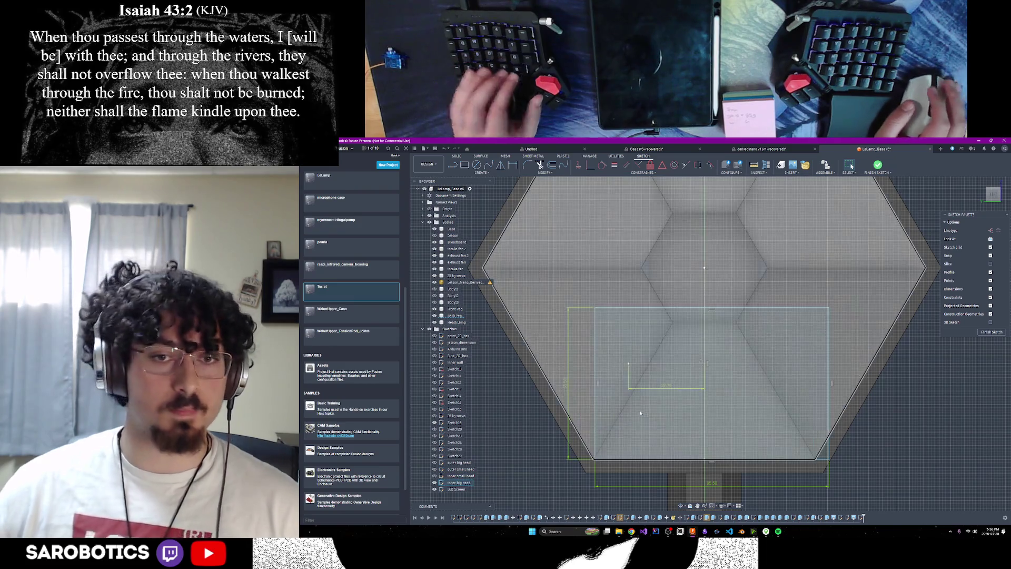
Nudge the centreline lower, delete the top sketch line, and abandon an attempted arc.
mouse_move(689, 366)
left_mouse_down()
mouse_move(689, 436)
mouse_move(708, 414)
mouse_move(688, 369)
left_mouse_up()
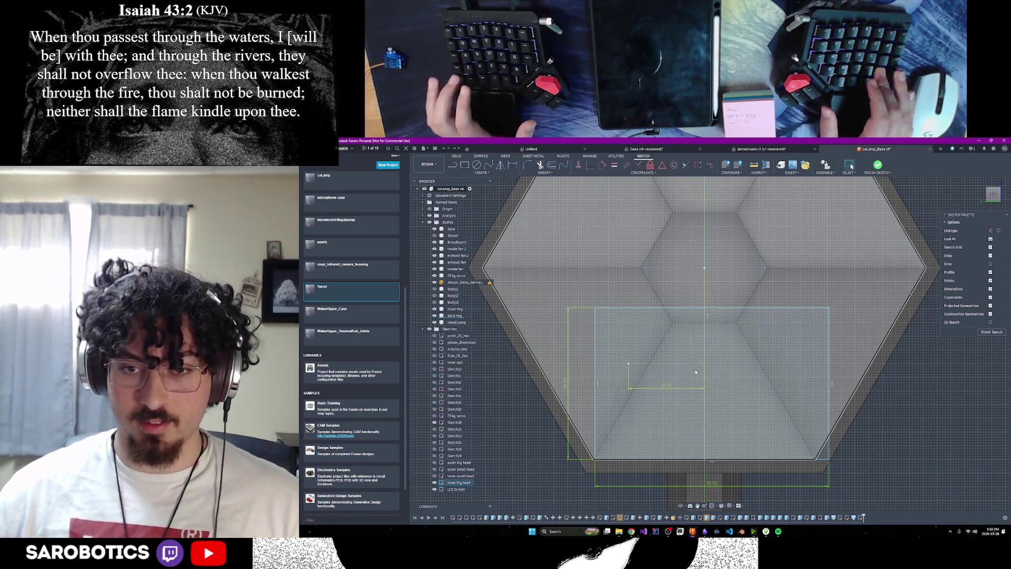
key("Delete")
left_click(457, 164)
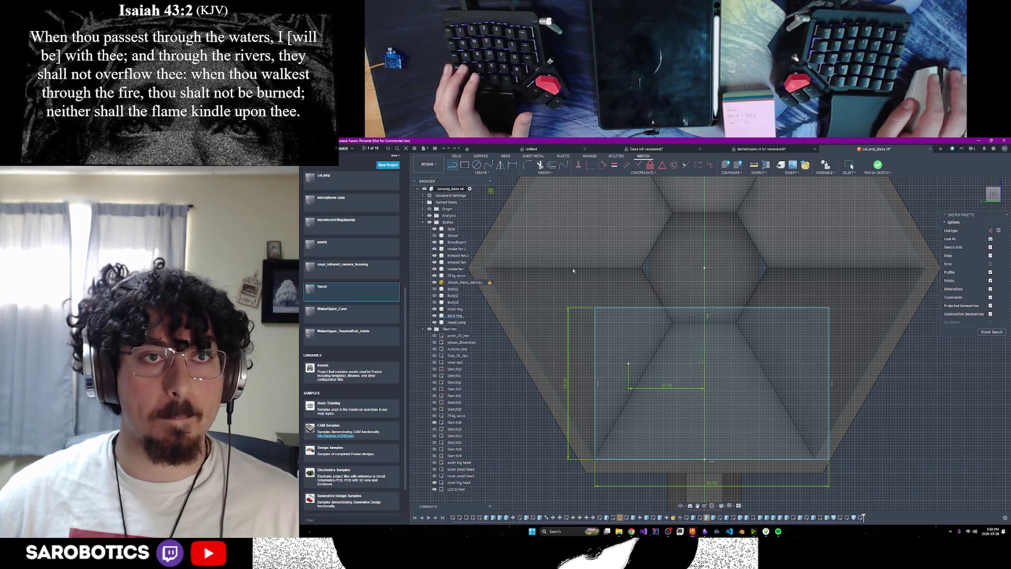
mouse_move(704, 460)
left_mouse_down()
mouse_move(685, 469)
mouse_move(628, 463)
left_mouse_up()
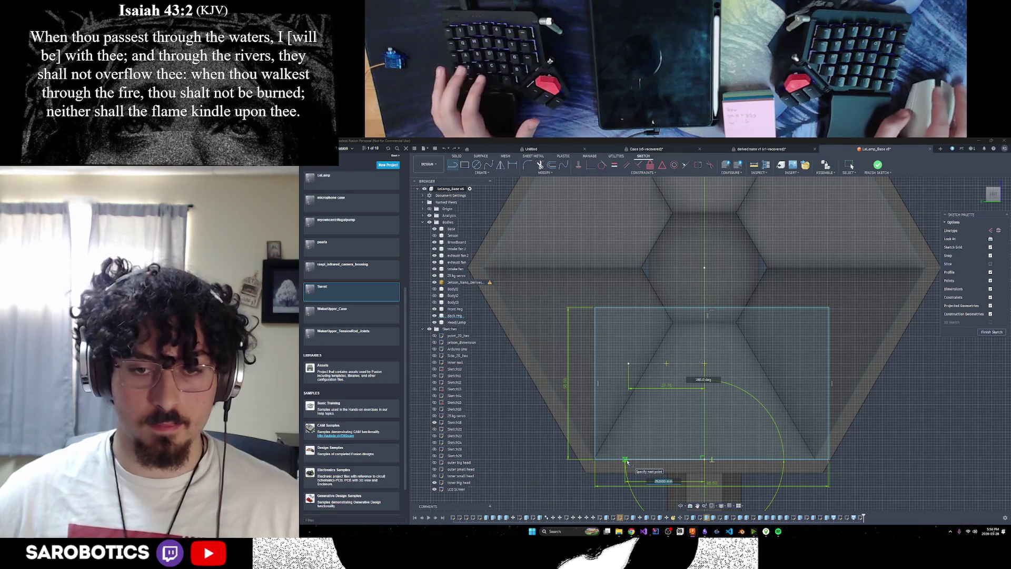
type("55.5/2")
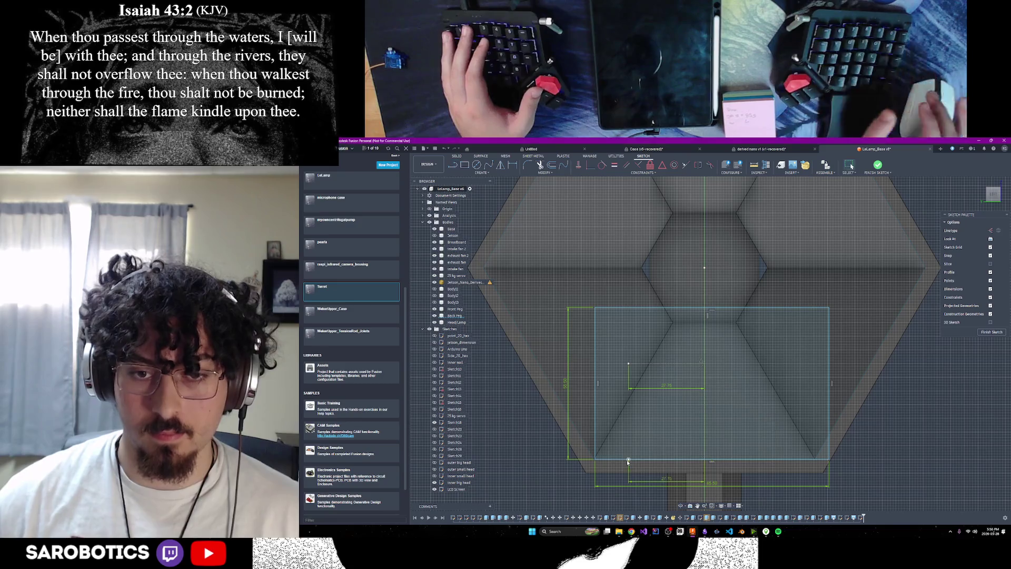
key("Escape")
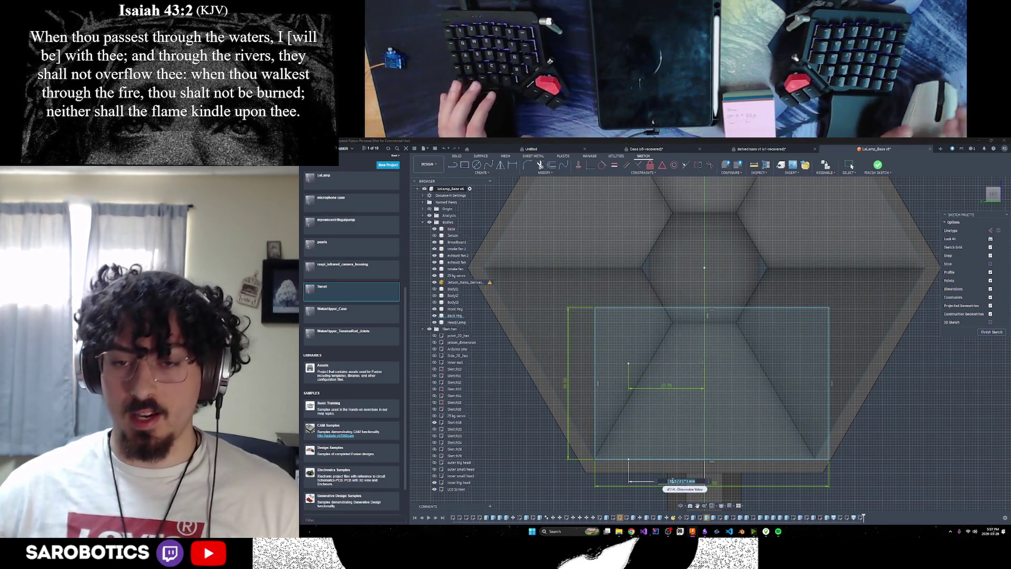
Set the base line's half-width dimension to 85.5/2 (42.75 mm) and undo the L-shaped helper line.
type("85/")
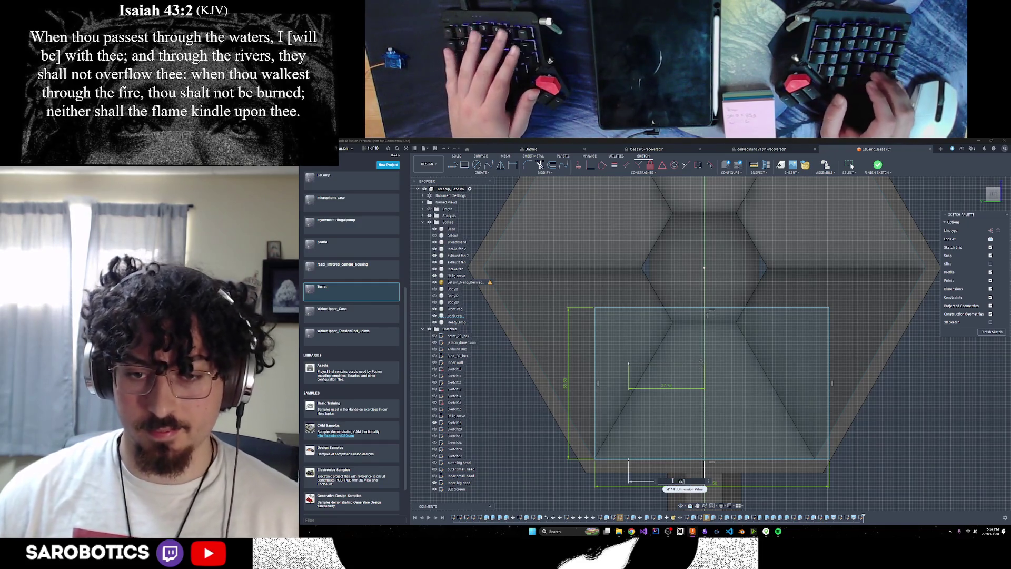
key("BackSpace")
type(".5/2")
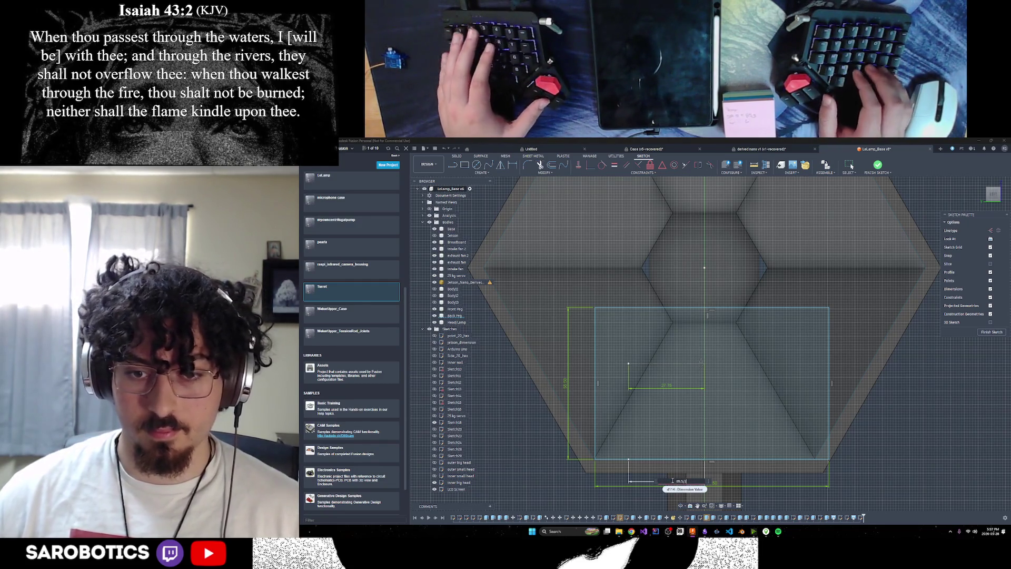
key("Return")
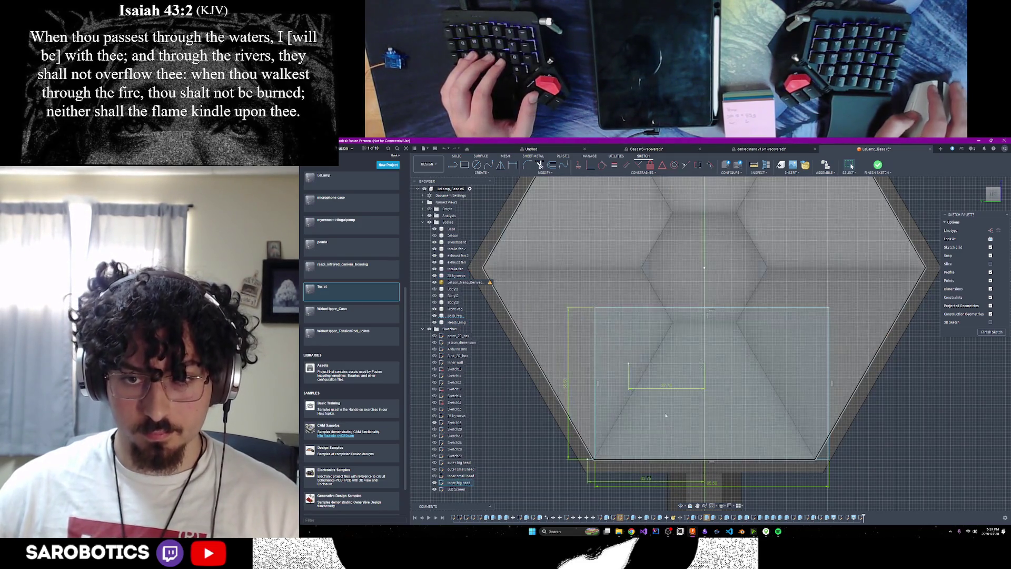
key("ctrl+z")
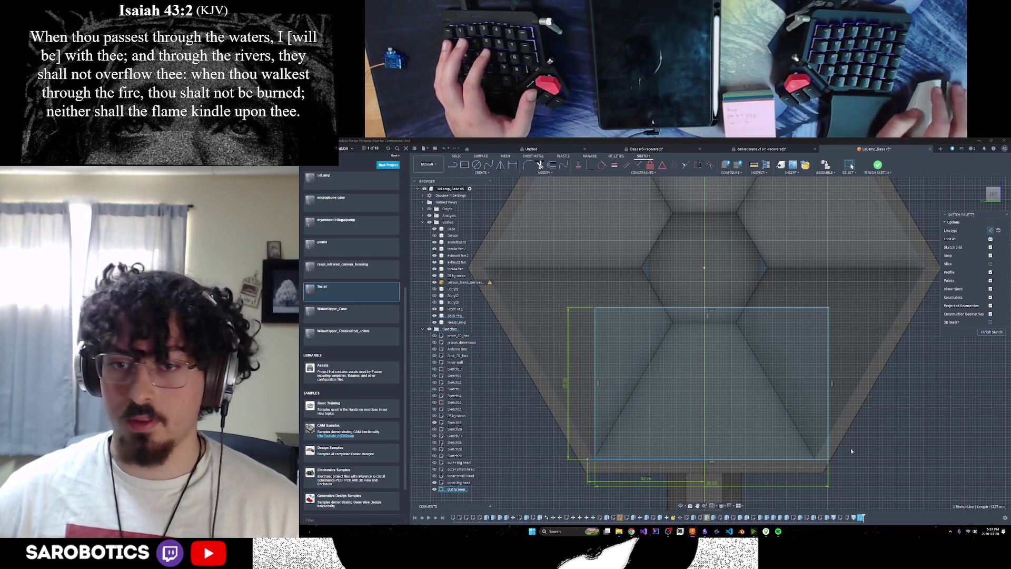
Delete the rectangle's left, top and right lines, keeping only the bottom edge with its 42.75 dimension.
left_click(706, 428)
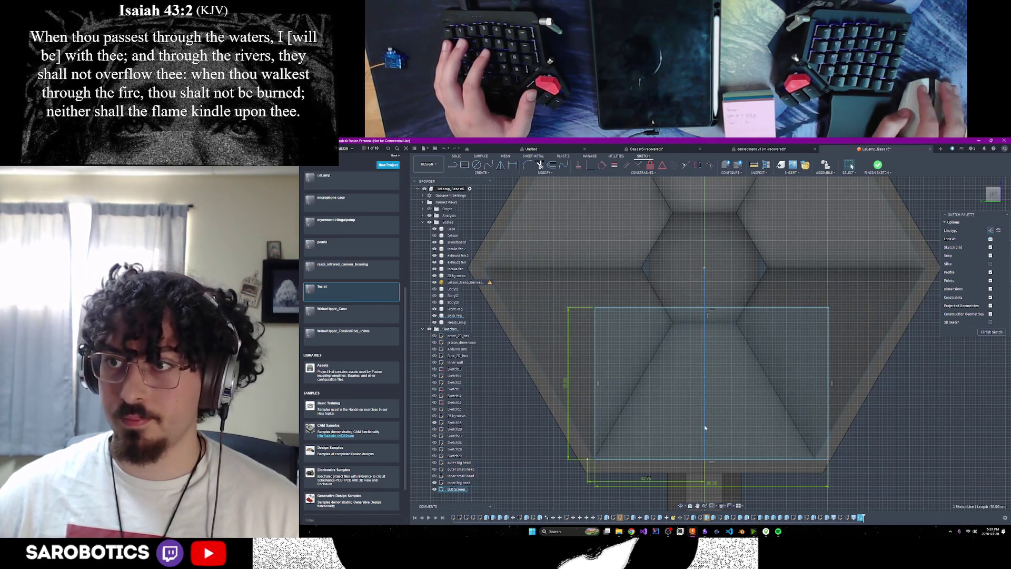
left_click(935, 397)
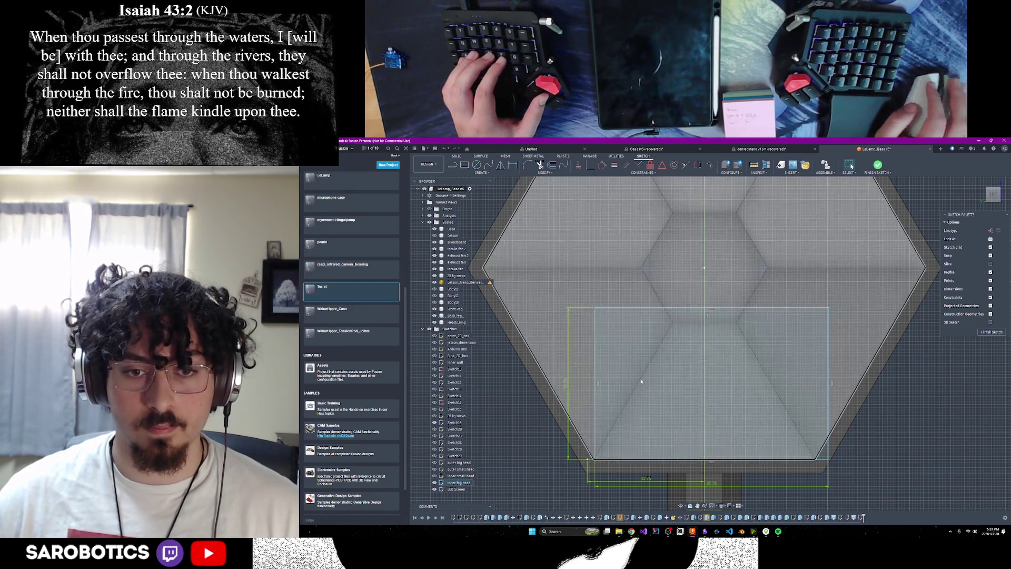
left_click(595, 380)
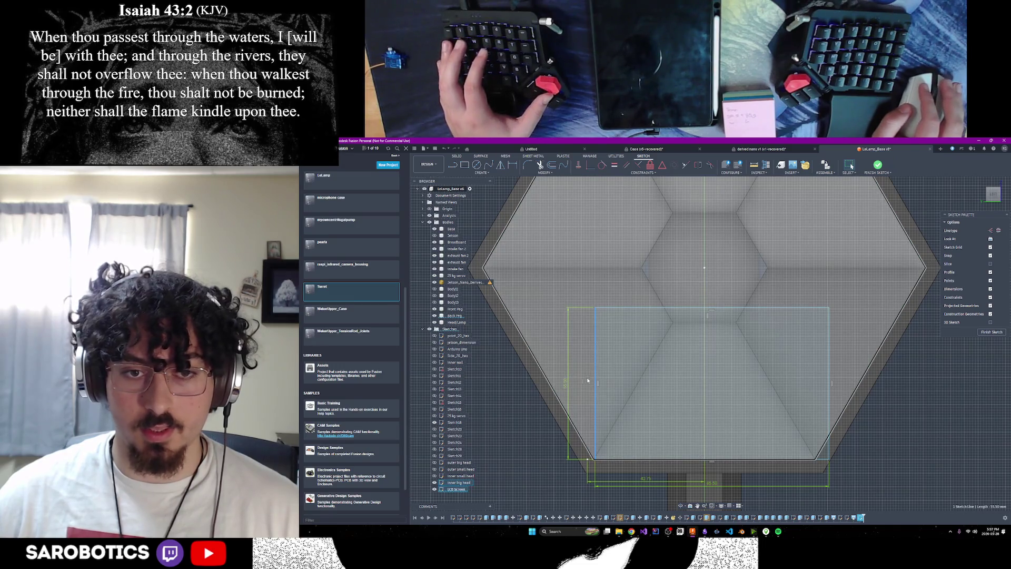
key("Delete")
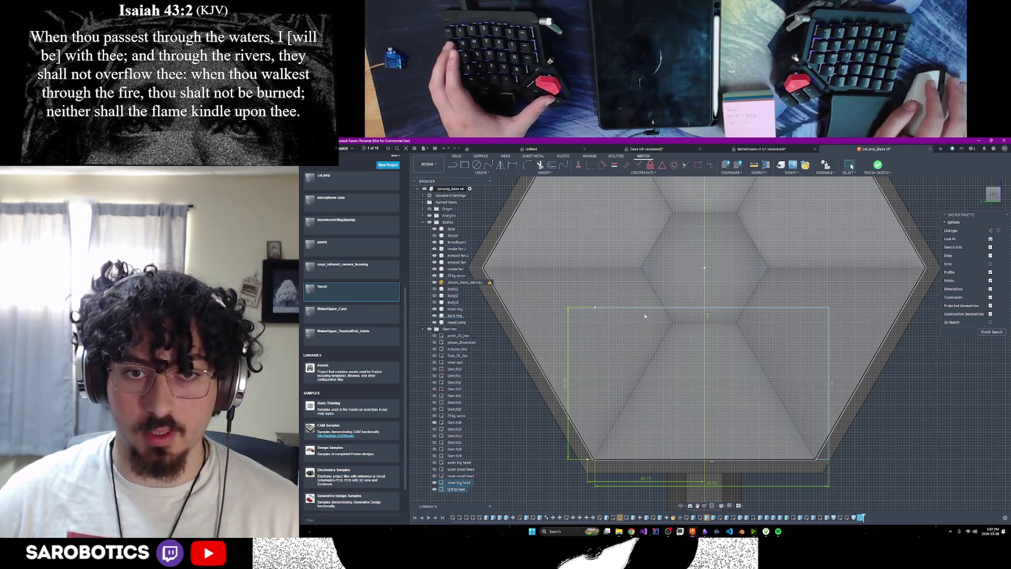
left_click(644, 308)
key("Delete")
left_click(830, 330)
key("Delete")
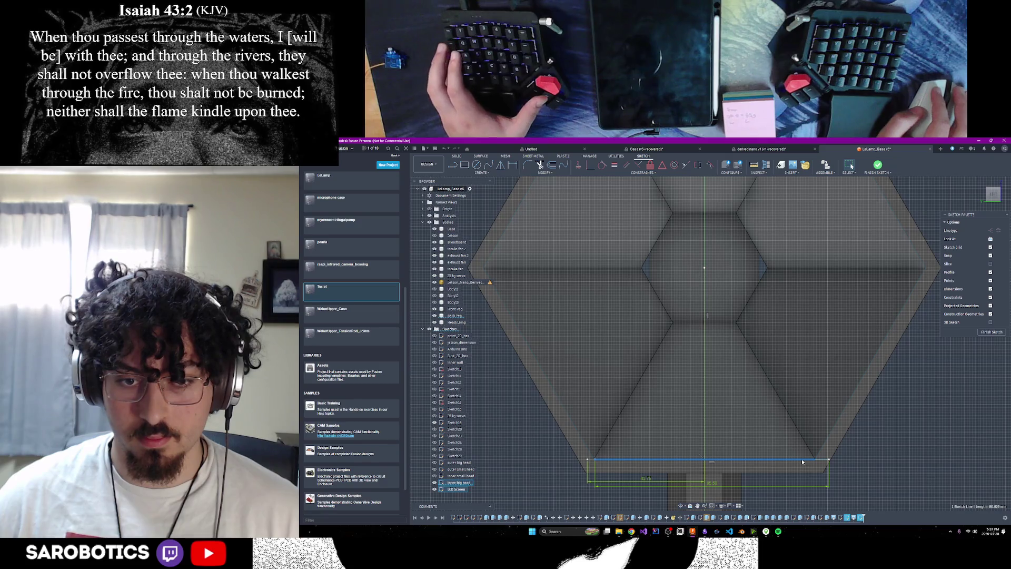
left_click(908, 460)
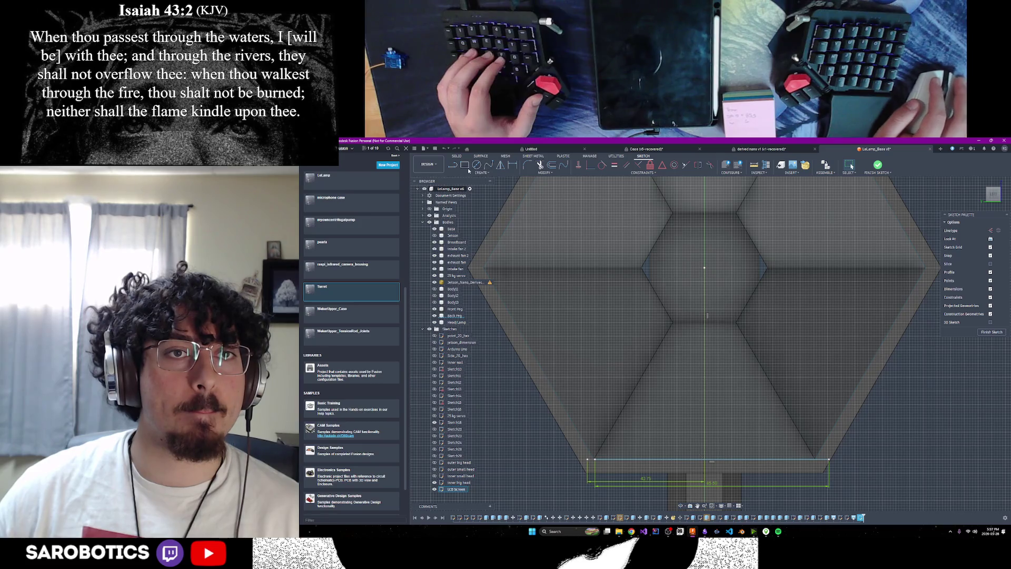
left_click(466, 165)
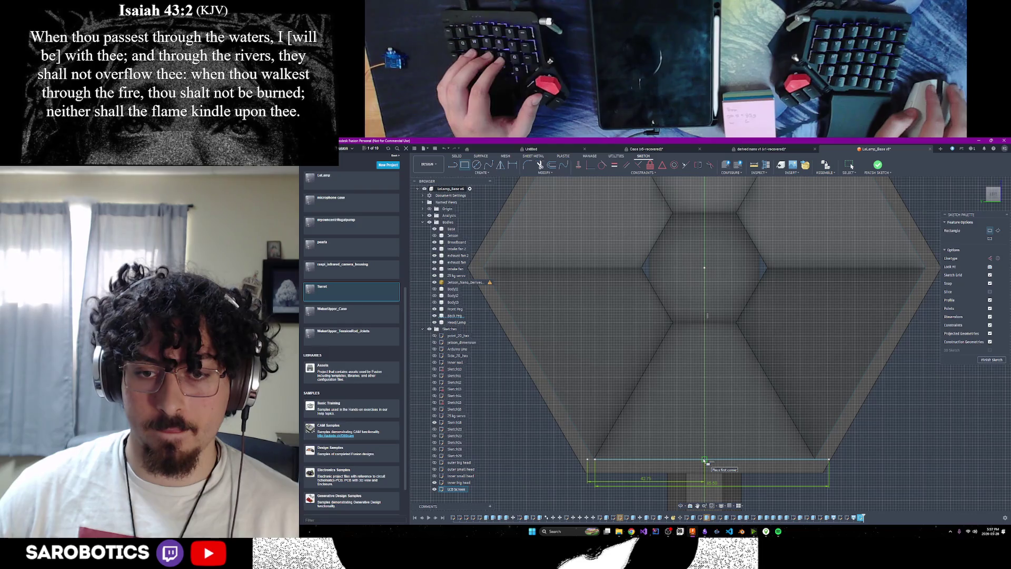
Draw a 55.5 mm tall by 85.5 mm wide rectangle from the base line's bottom-left point.
left_click(596, 460)
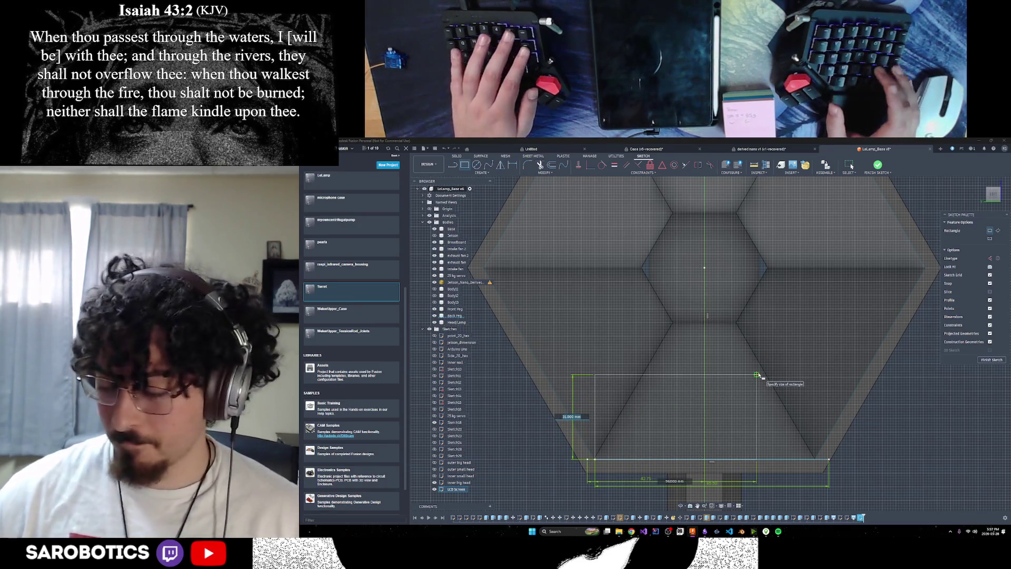
type("55")
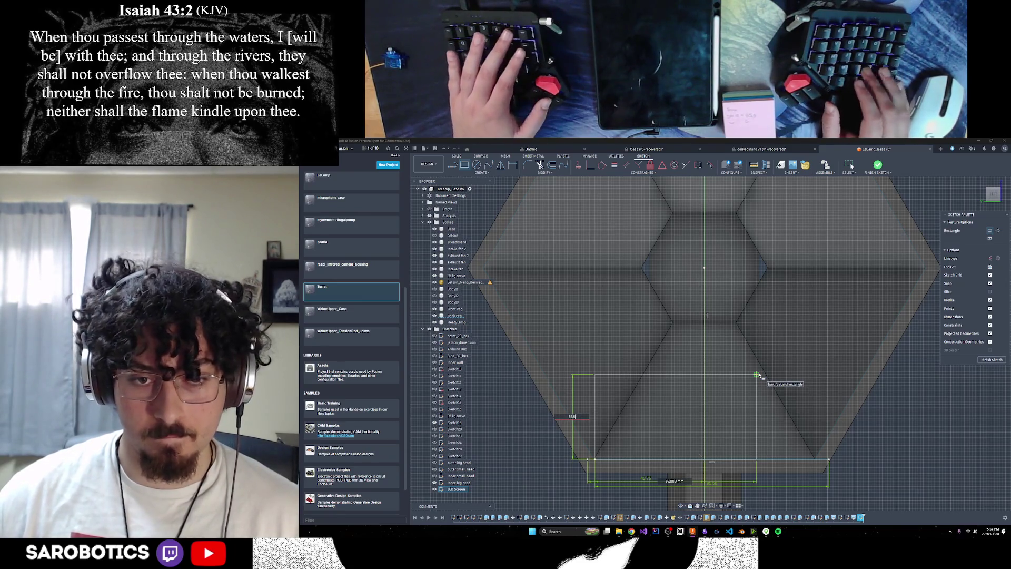
type(".5")
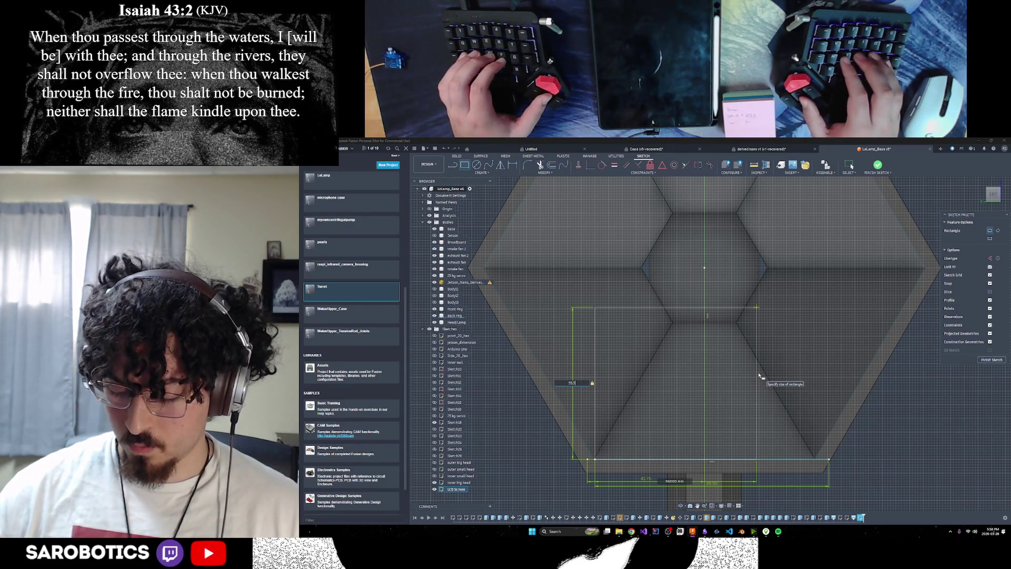
key("Tab")
type("85.5")
key("Return")
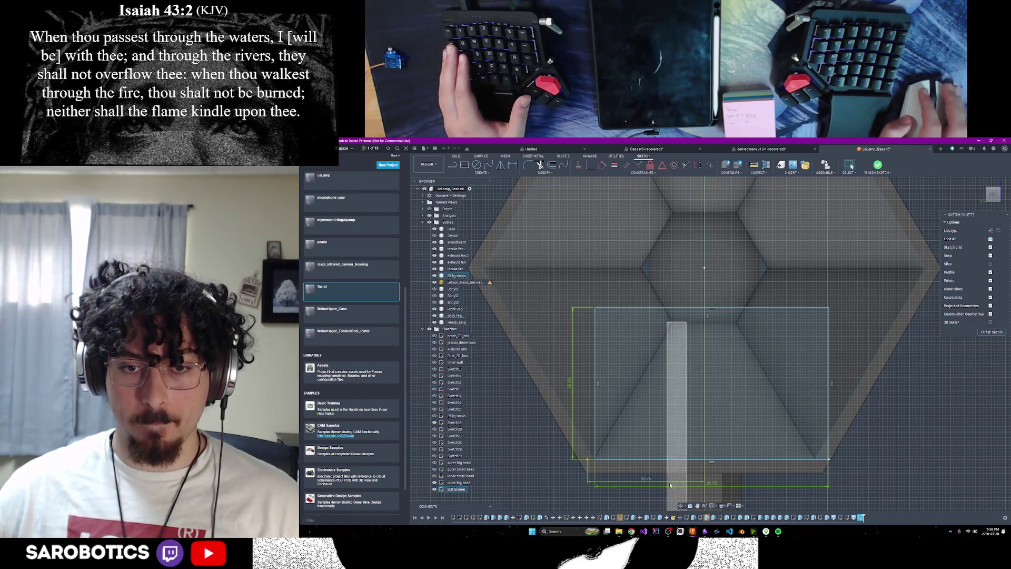
Zoom in to inspect the new rectangle, then undo its top and side lines.
scroll(869, 479, "down", 2)
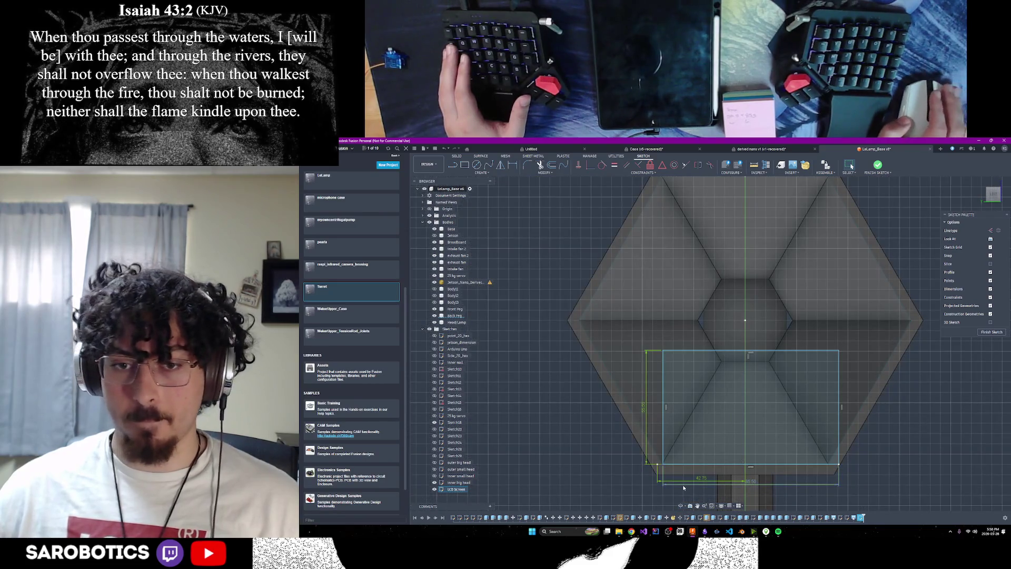
scroll(683, 484, "up", 3)
scroll(683, 484, "down", 1)
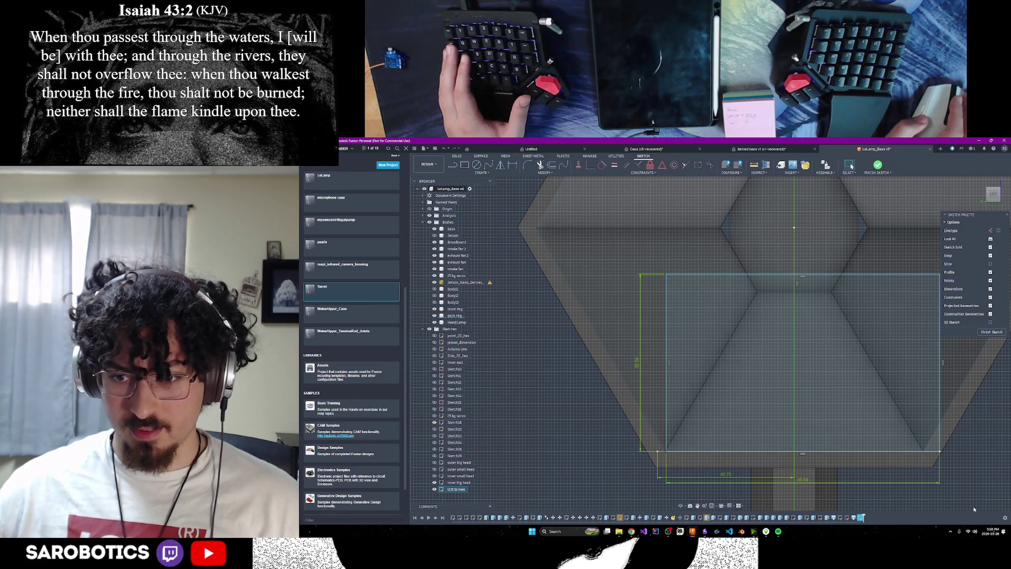
scroll(972, 506, "down", 2)
middle_click_drag(899, 496, 812, 466)
scroll(811, 466, "up", 1)
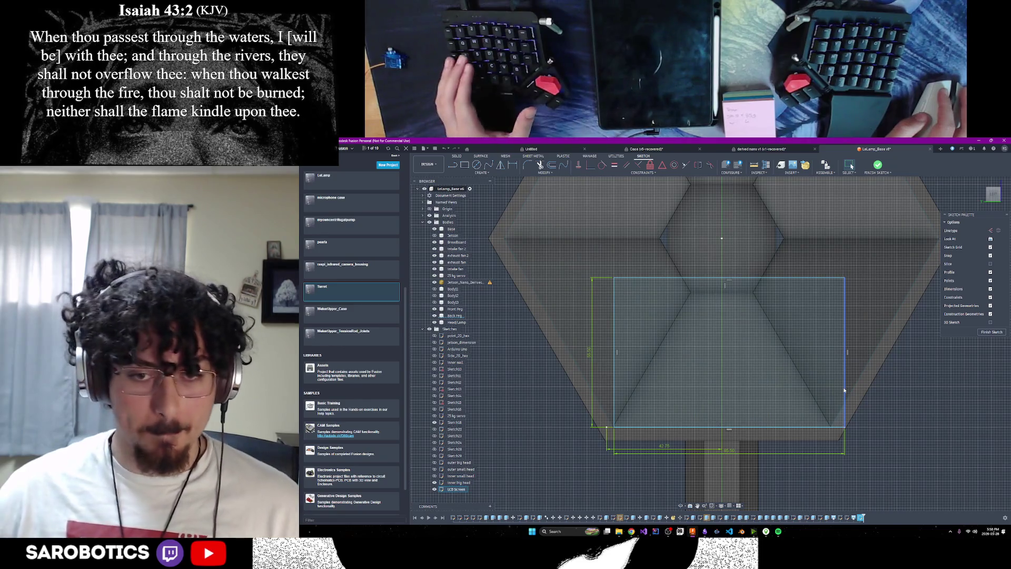
key("ctrl+z")
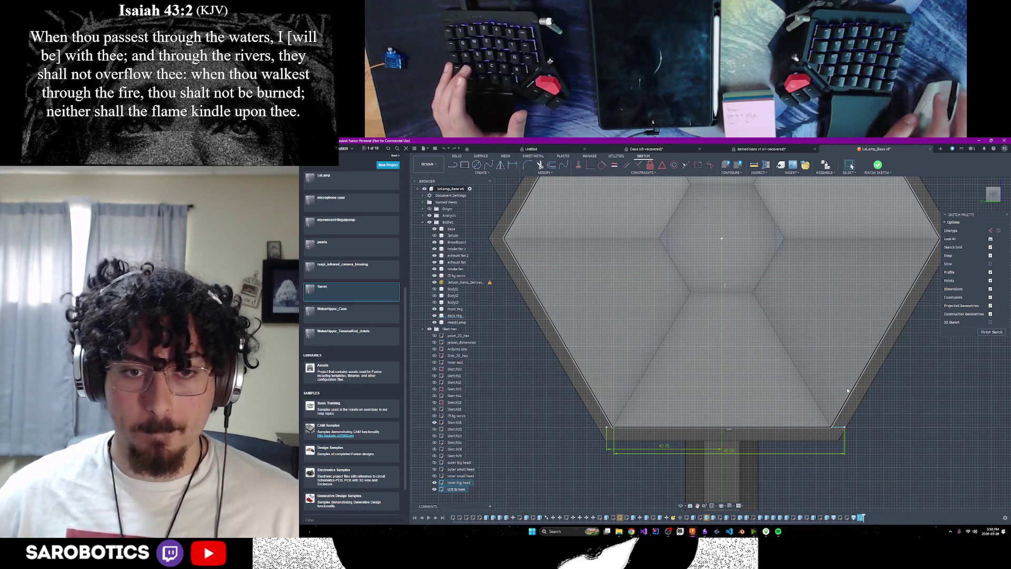
Replace the leftover bottom line with a new rectangle 55.5 mm tall, entering 16 for the other dimension.
left_click(838, 428)
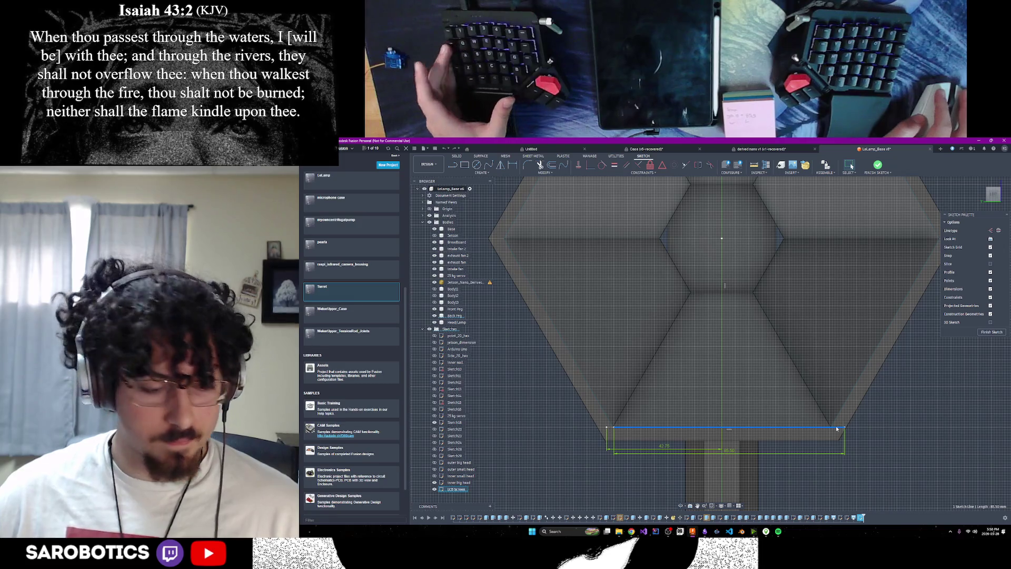
key("Delete")
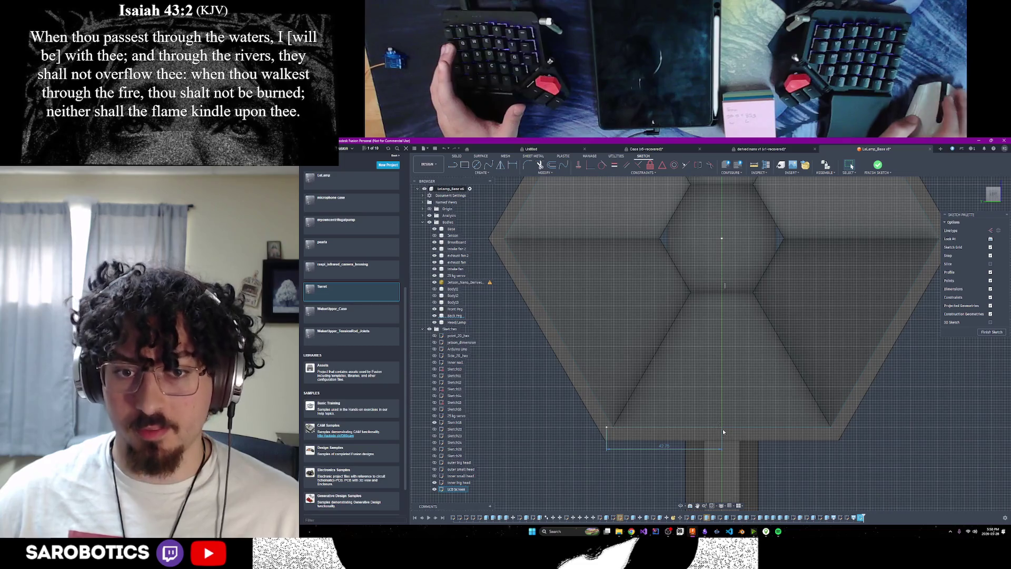
left_click(465, 165)
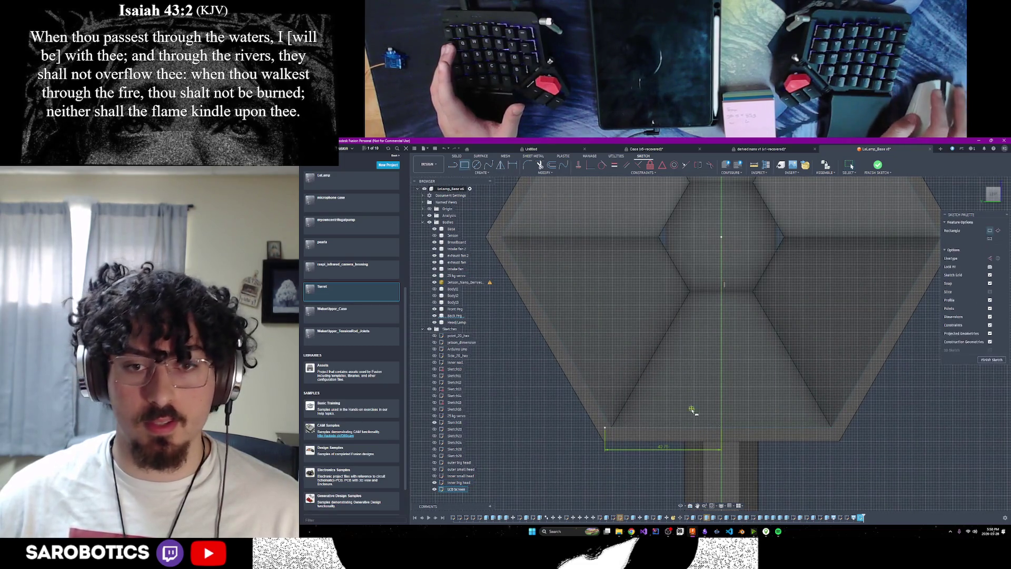
left_click(606, 429)
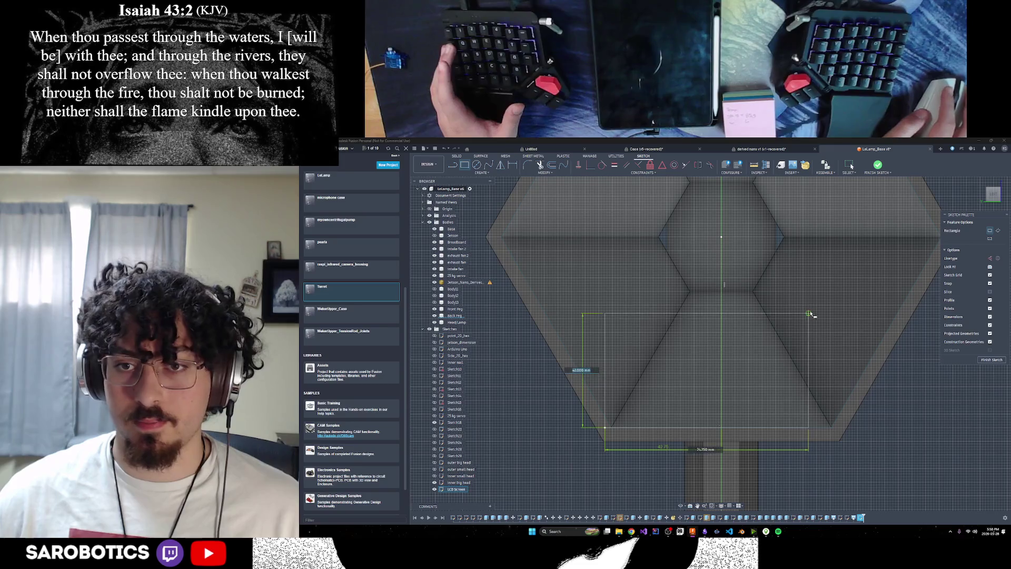
type("55.5")
key("Tab")
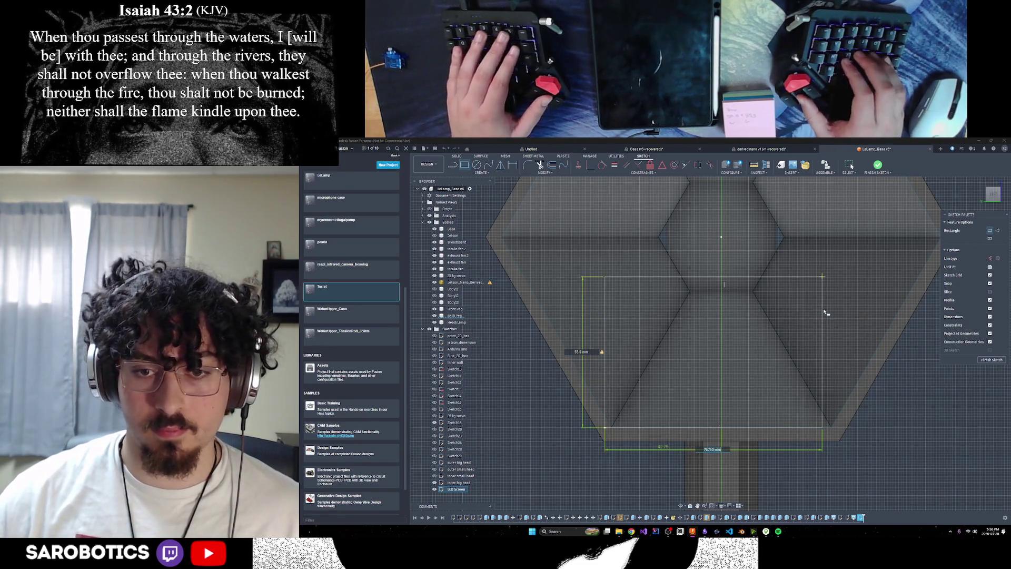
type("16")
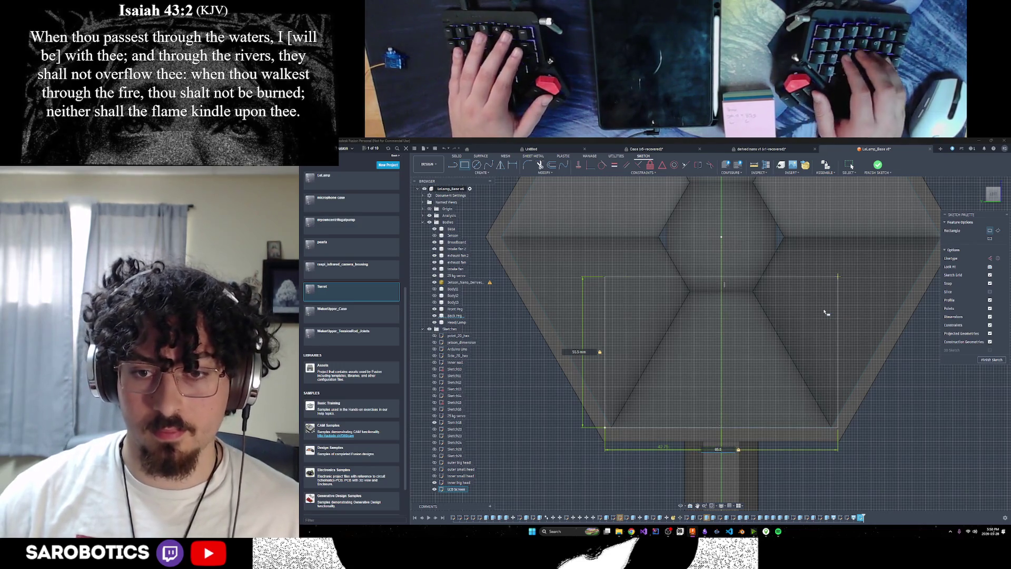
key("Return")
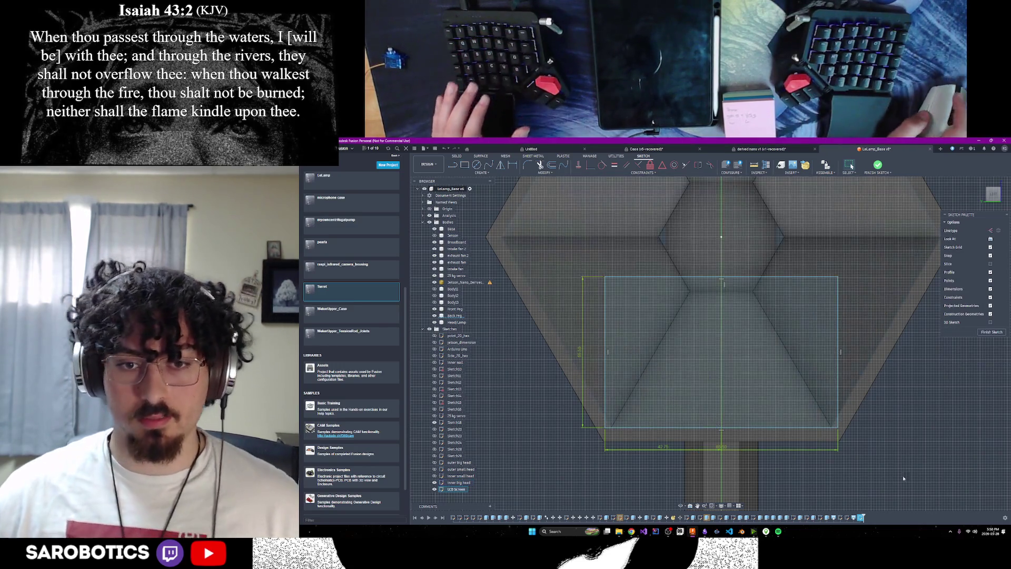
Face the sketch straight on, then orbit to view the lamp head at an angle.
scroll(869, 495, "up", 1)
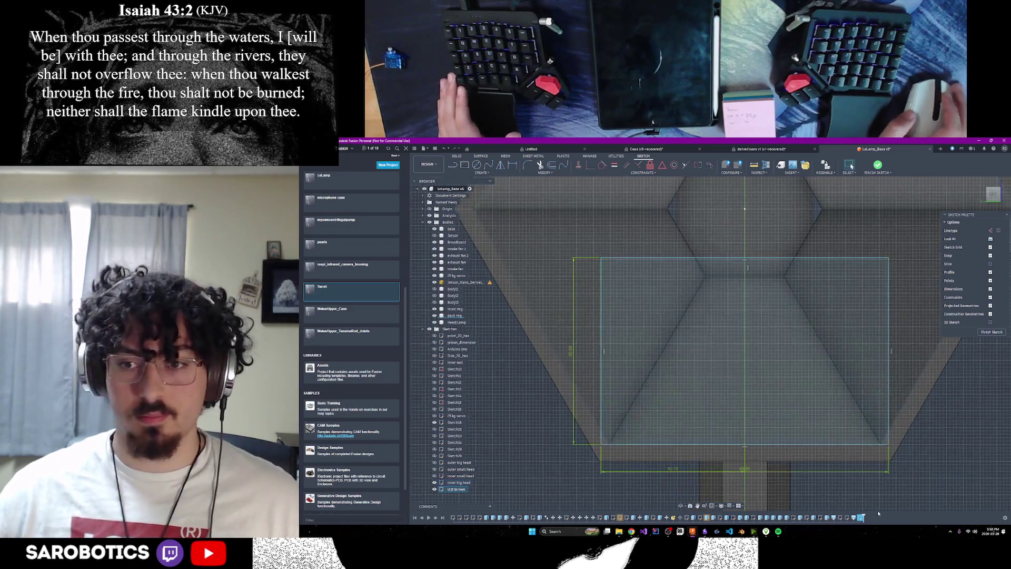
middle_click_drag(942, 486, 932, 472)
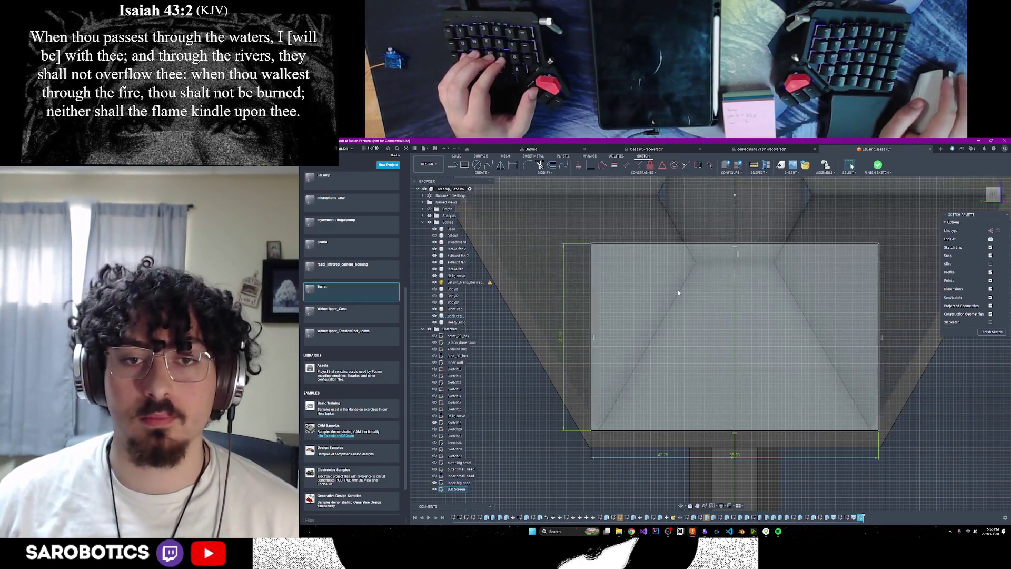
scroll(684, 296, "down", 2)
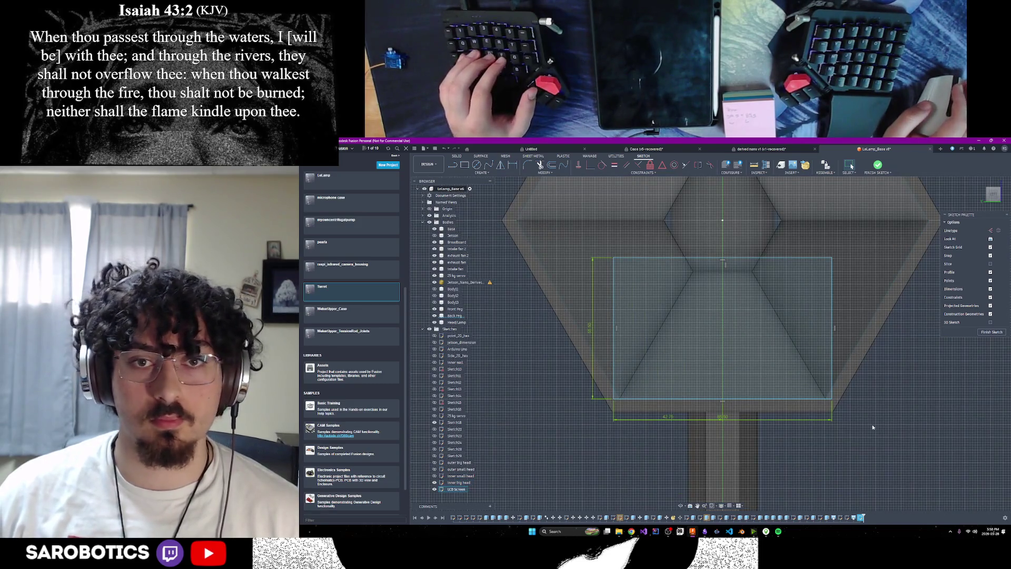
left_click(688, 506)
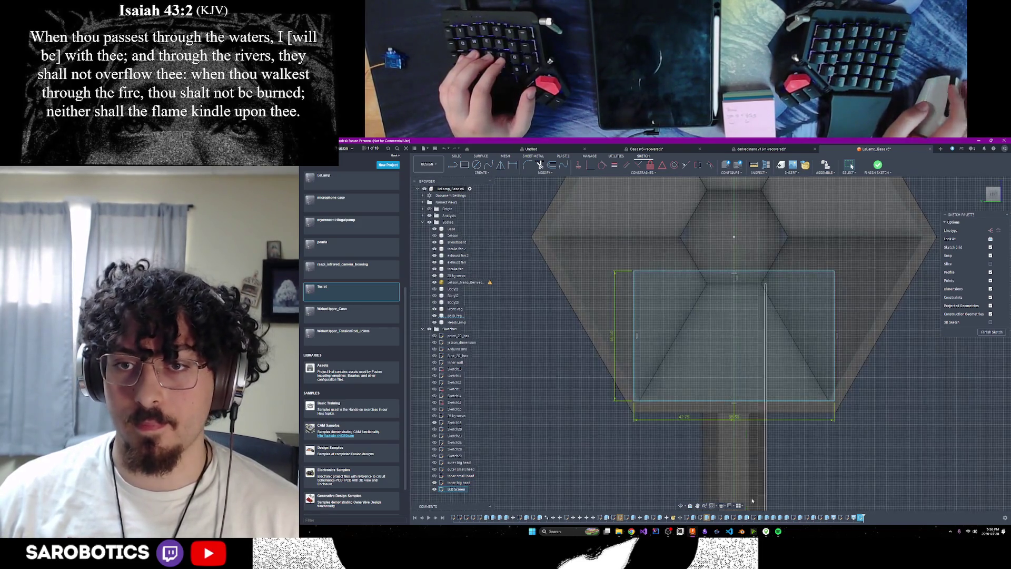
mouse_move(737, 337)
middle_mouse_down("shift")
mouse_move(790, 327)
mouse_move(748, 363)
mouse_move(759, 343)
mouse_move(740, 308)
middle_mouse_up("shift")
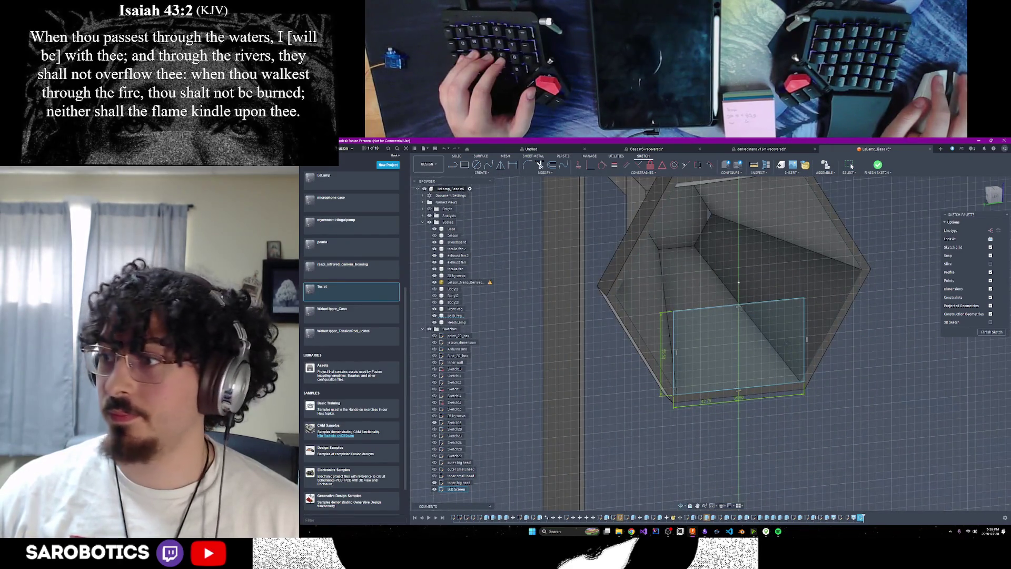
Zoom out to the whole lamp stand and switch to the browser's Google Images results.
scroll(785, 346, "down", 3)
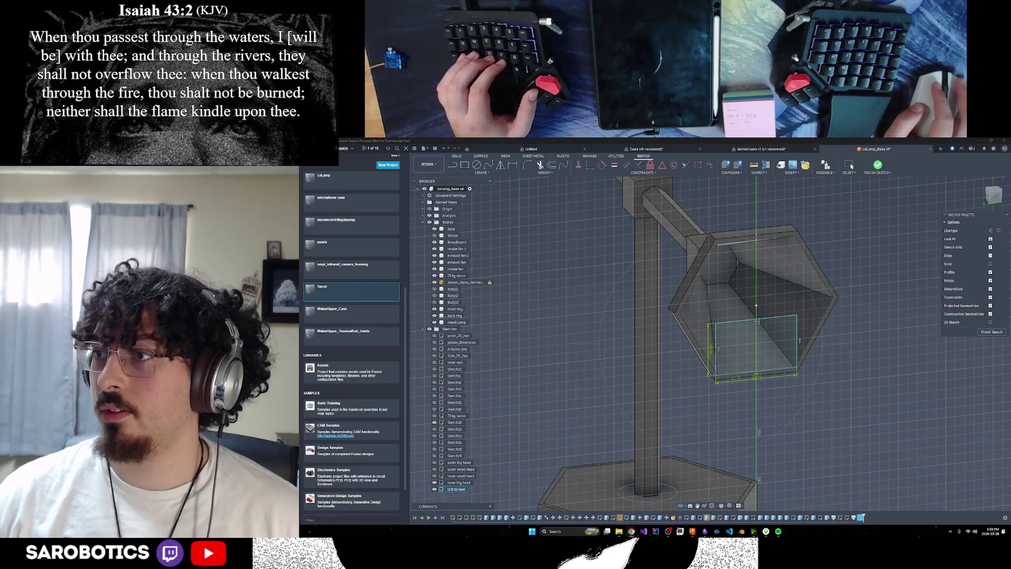
key("alt+Tab")
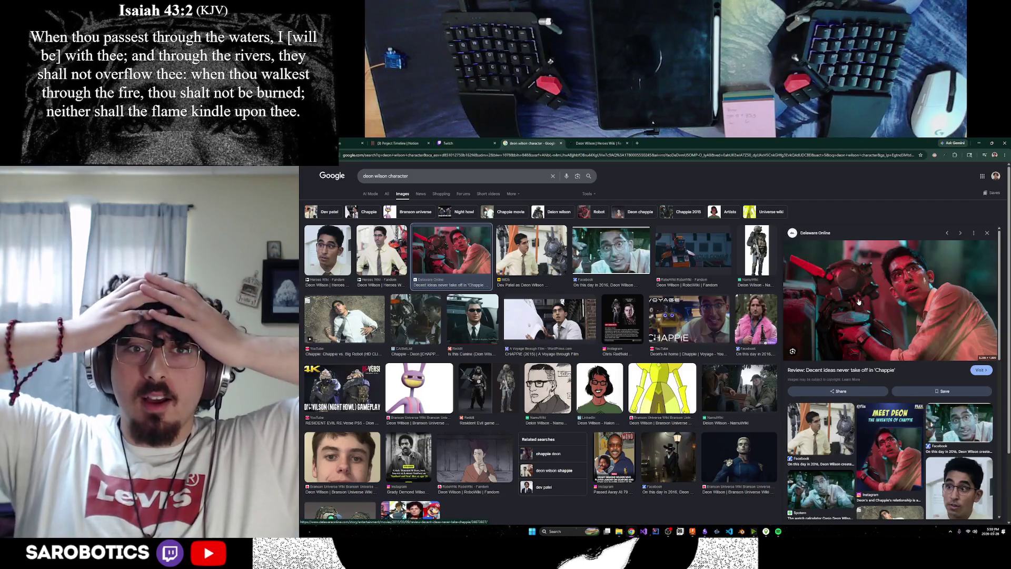
Preview the IMDb character image, then minimize Chrome to show the LCD Screen sketch again.
left_click(532, 252)
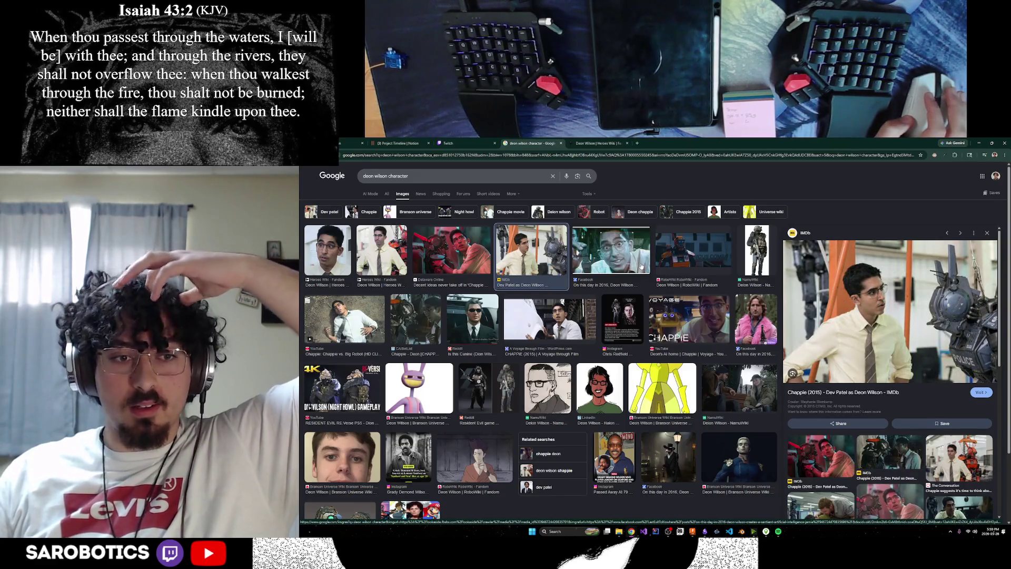
left_click(631, 531)
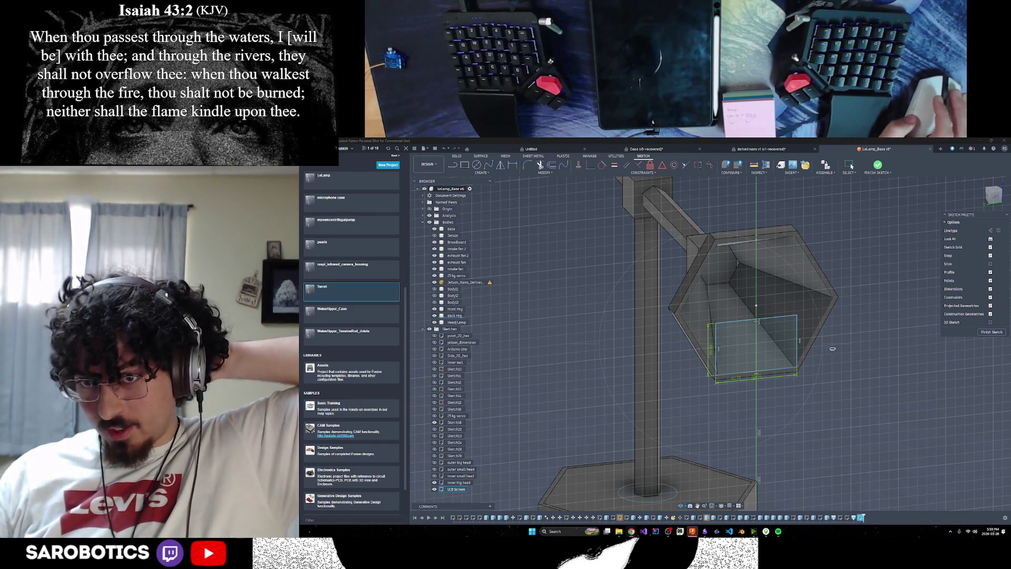
middle_click_drag(830, 357, 805, 349)
left_click(993, 195)
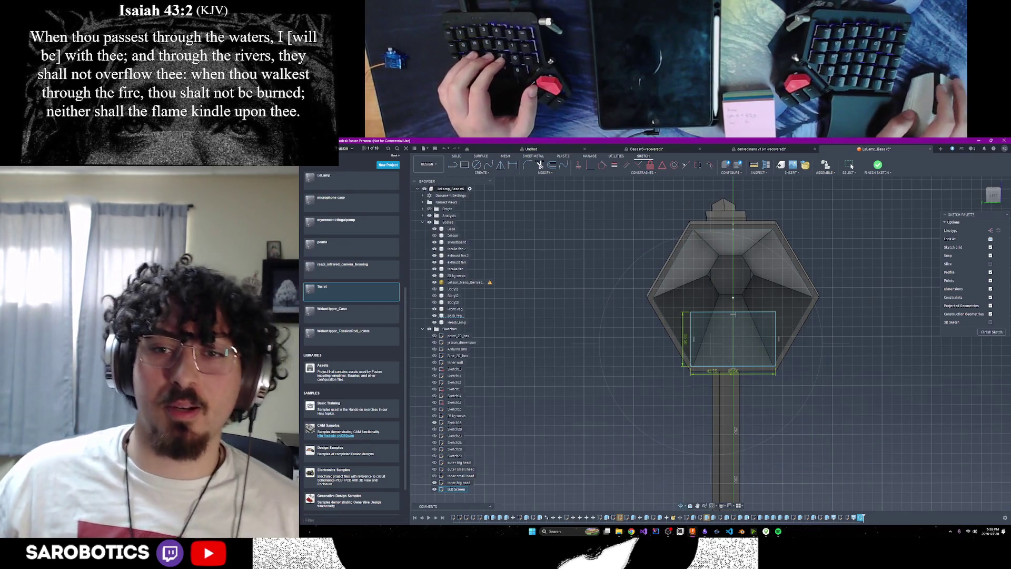
left_click(993, 195)
left_click(993, 194)
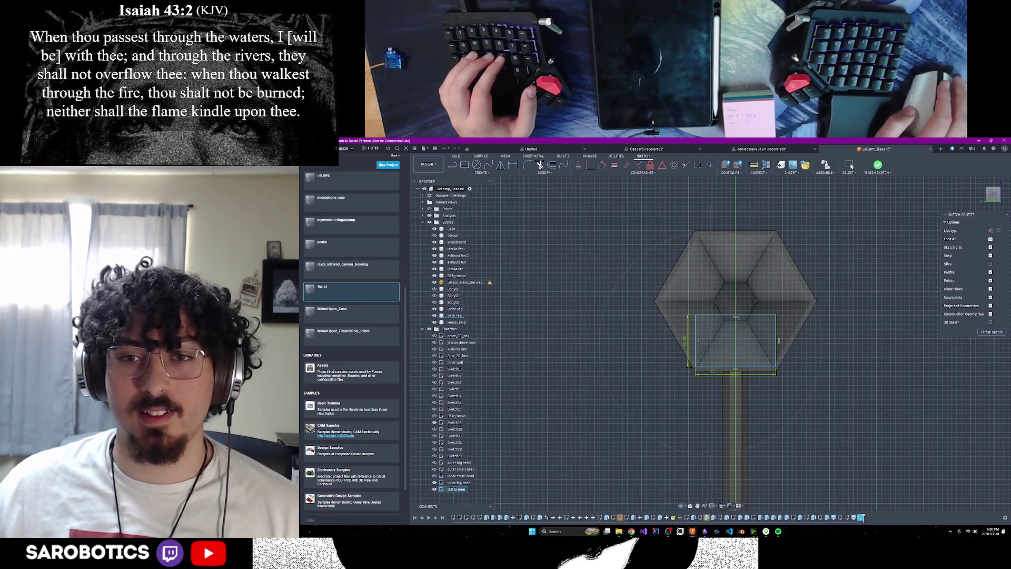
scroll(736, 301, "up", 4)
right_click(742, 298)
left_click(759, 296)
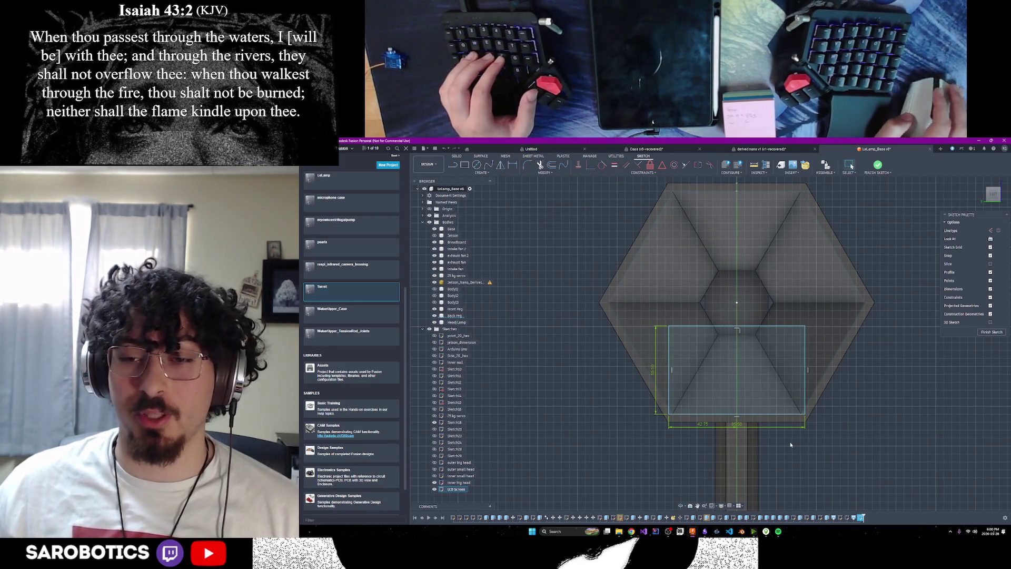
scroll(790, 444, "up", 1)
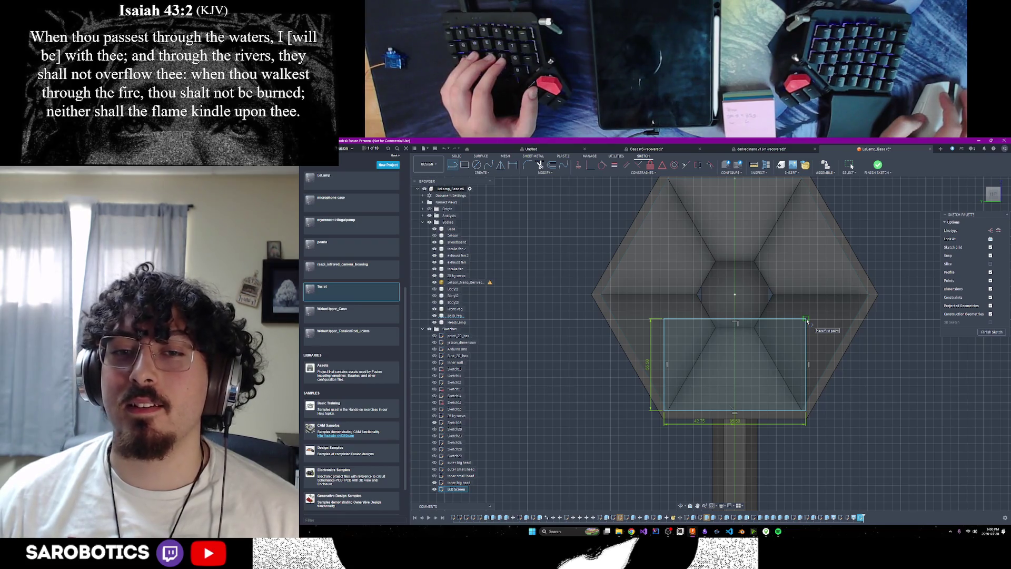
scroll(793, 289, "down", 2)
mouse_move(745, 350)
middle_mouse_down("shift")
mouse_move(764, 338)
mouse_move(744, 350)
middle_mouse_up("shift")
right_click(744, 350)
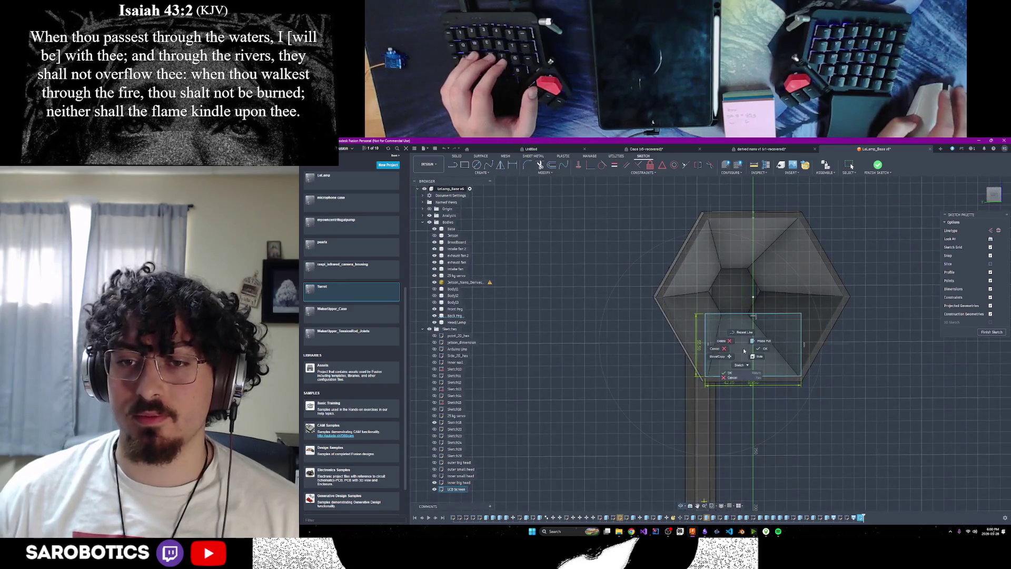
left_click(785, 348)
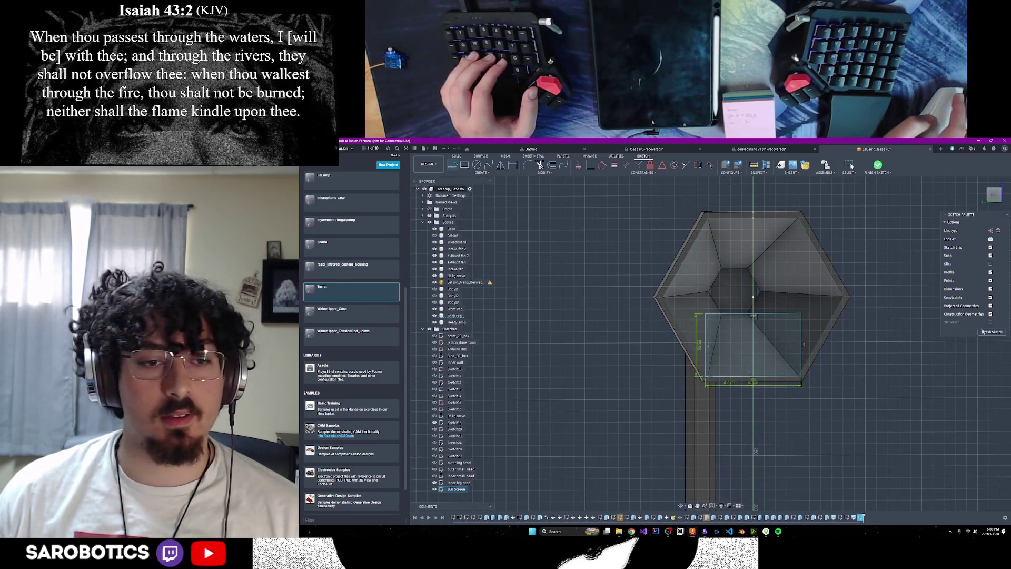
Finish the LCD Screen rectangle sketch and view the hexagonal lamp head from the front.
left_click(983, 332)
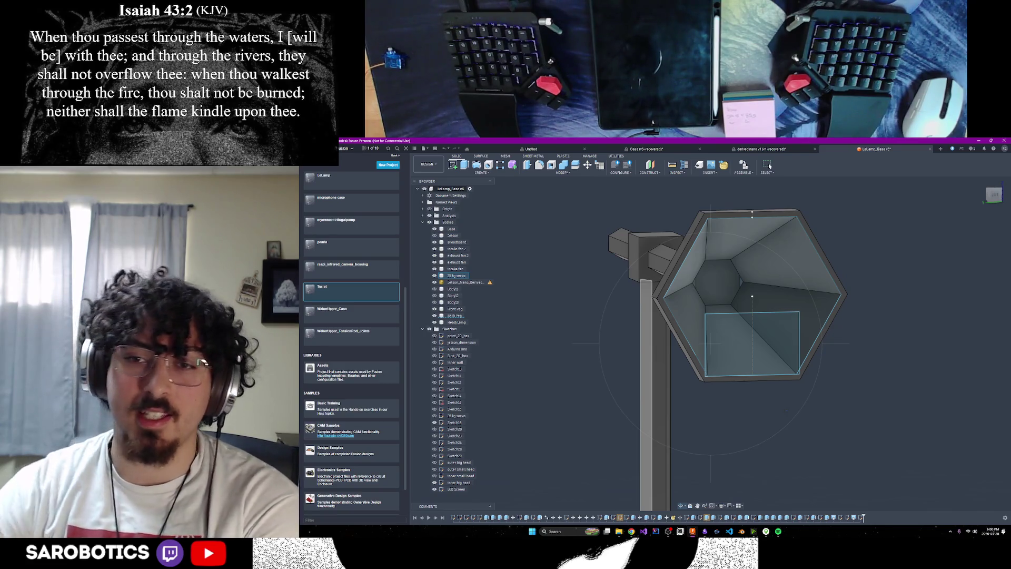
key("F6")
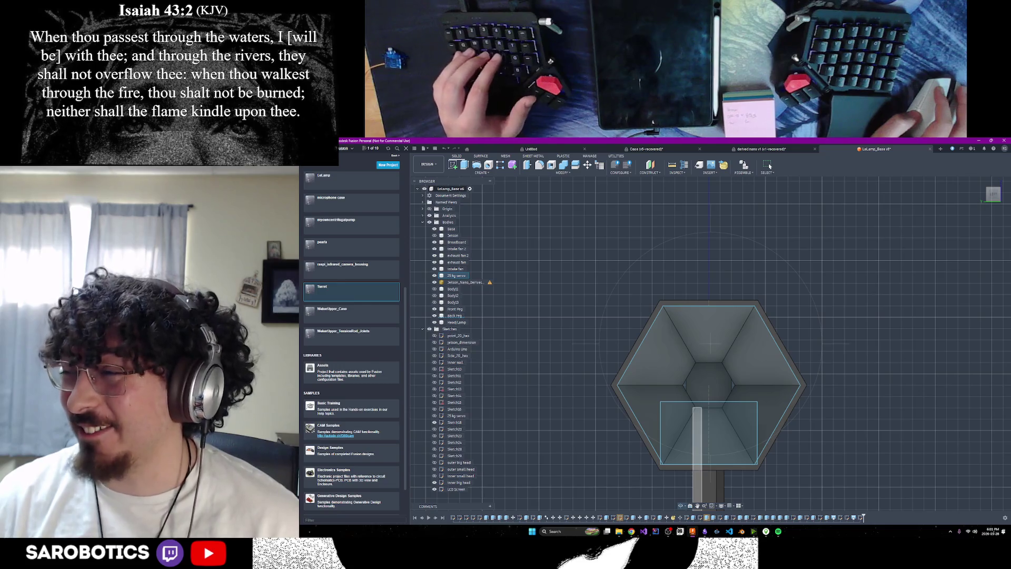
key("F6")
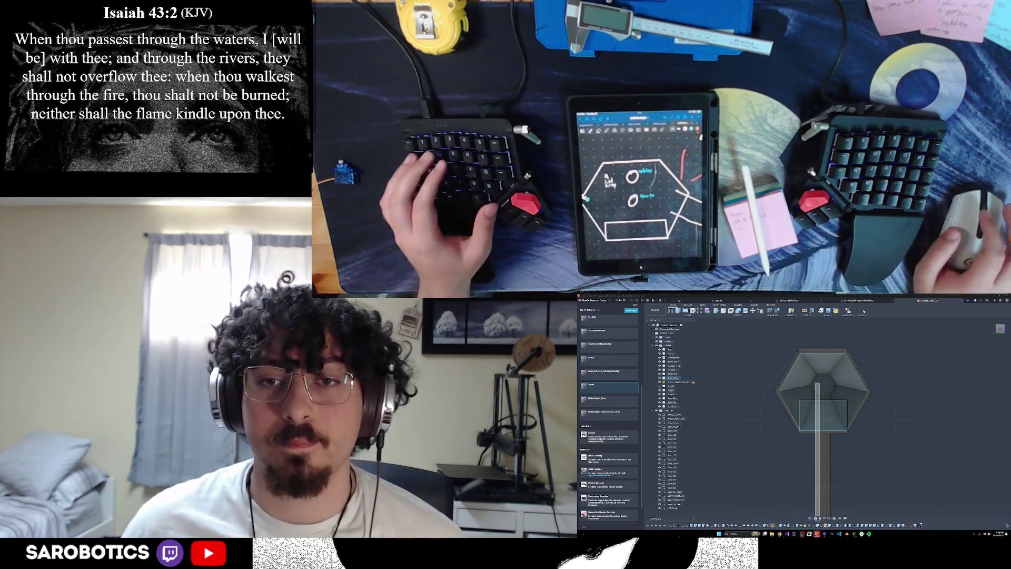
Orbit the lamp model from an angled view of the base to face the head-on.
mouse_move(827, 422)
middle_mouse_down("shift")
mouse_move(833, 340)
mouse_move(859, 384)
middle_mouse_up("shift")
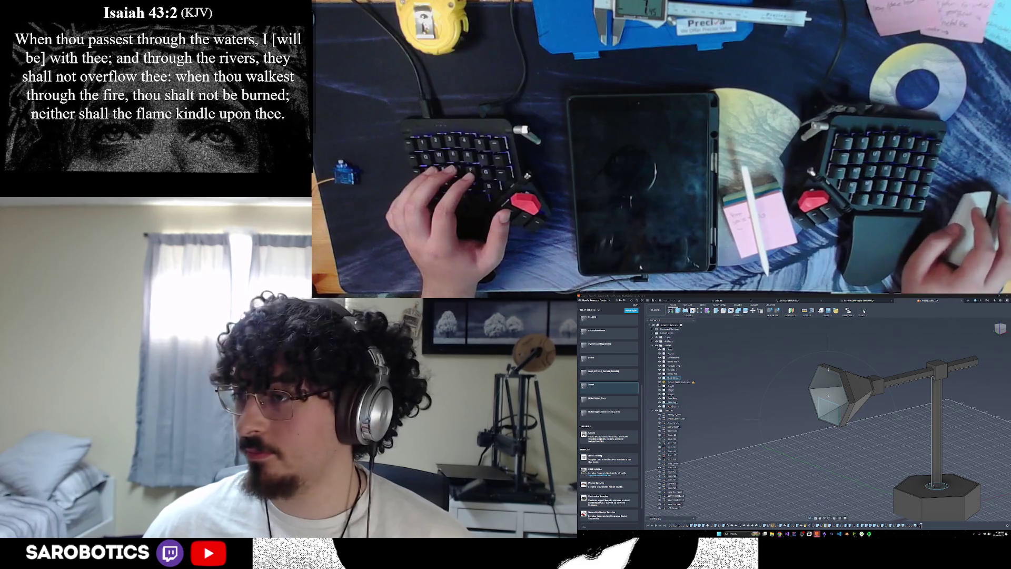
mouse_move(843, 411)
middle_mouse_down("shift")
mouse_move(864, 405)
mouse_move(833, 411)
mouse_move(869, 389)
middle_mouse_up("shift")
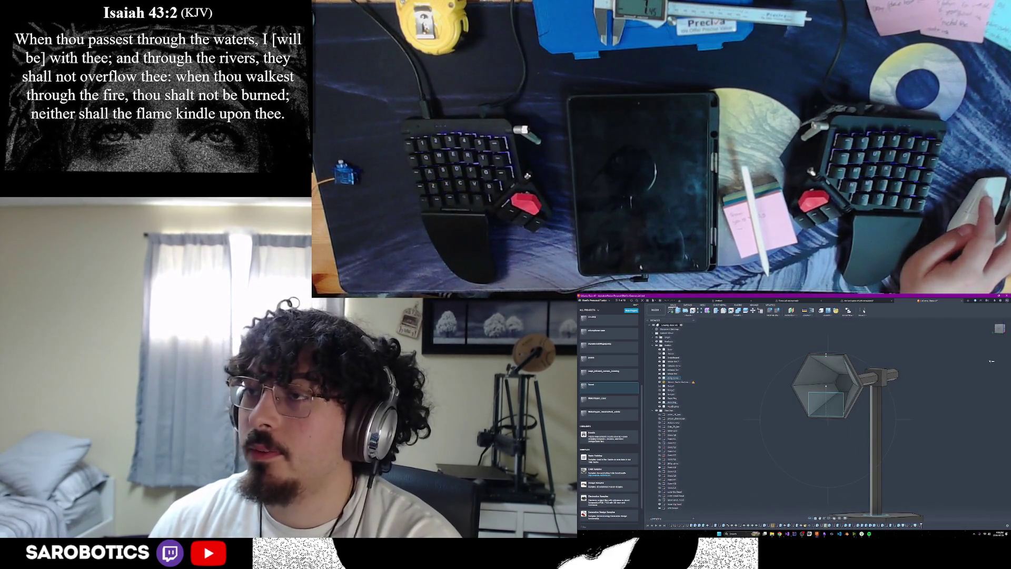
Inspect the lamp from the front and a low angle, then switch to the Lelamp tech list notes.
middle_click_drag(992, 361, 985, 369, "shift")
left_click(999, 330)
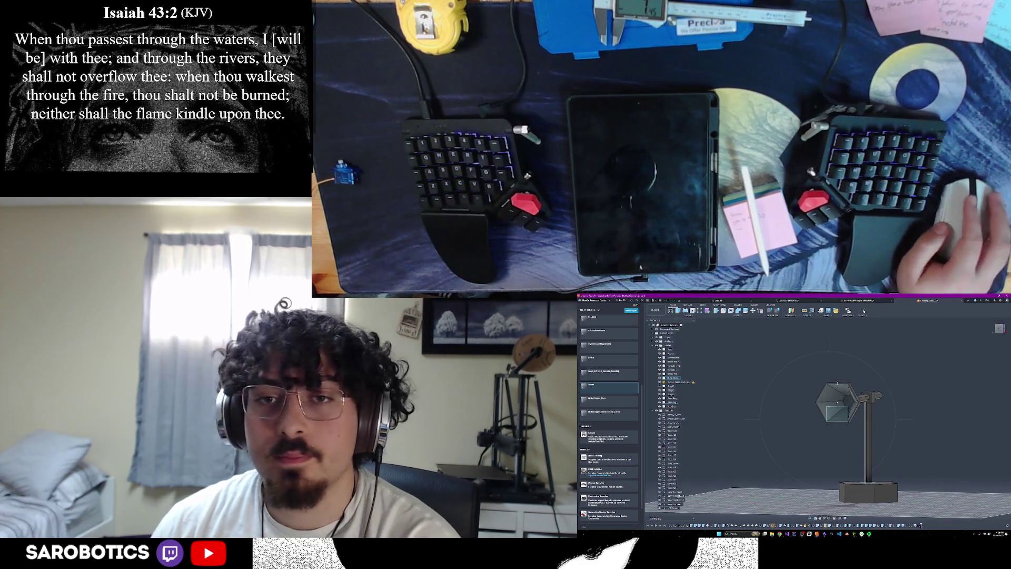
middle_click_drag(999, 330, 988, 341, "shift")
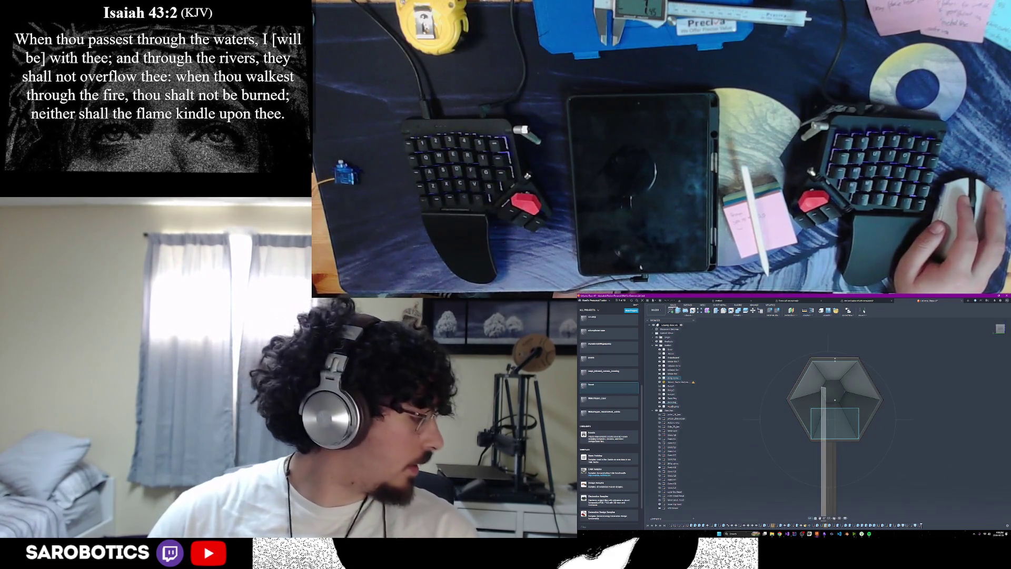
middle_click_drag(989, 341, 986, 344, "shift")
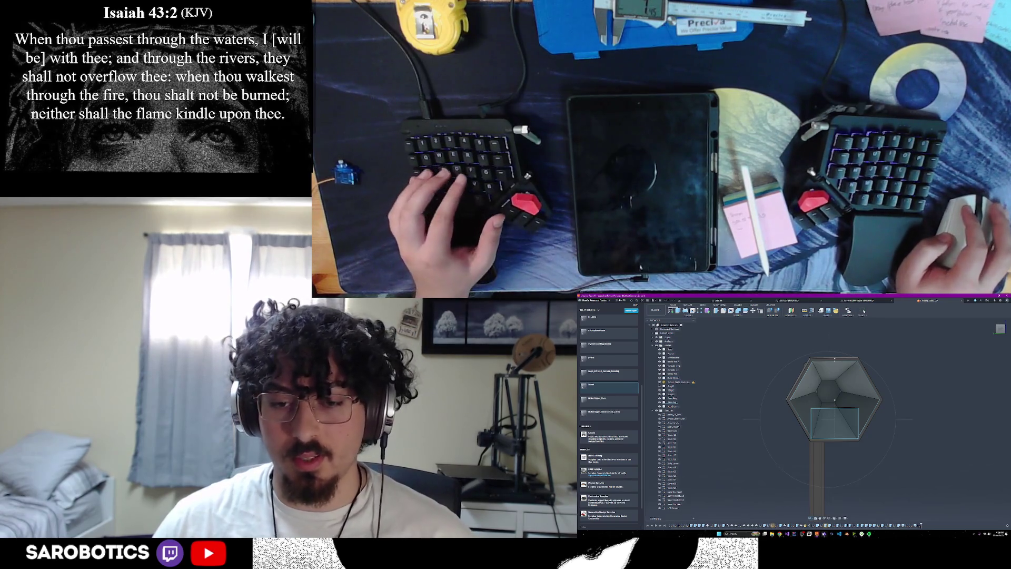
key("alt+Tab")
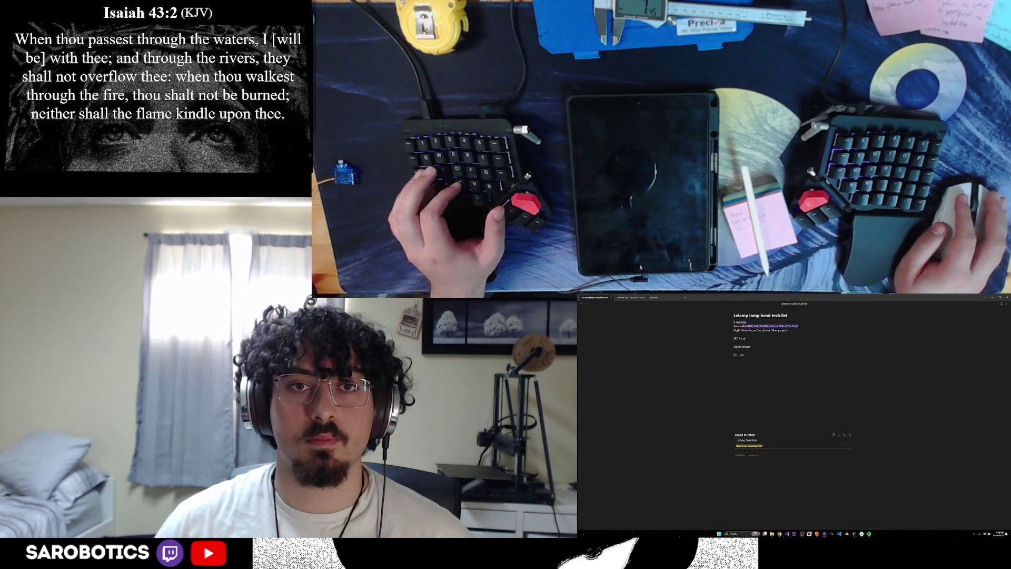
left_click_drag(789, 330, 736, 330)
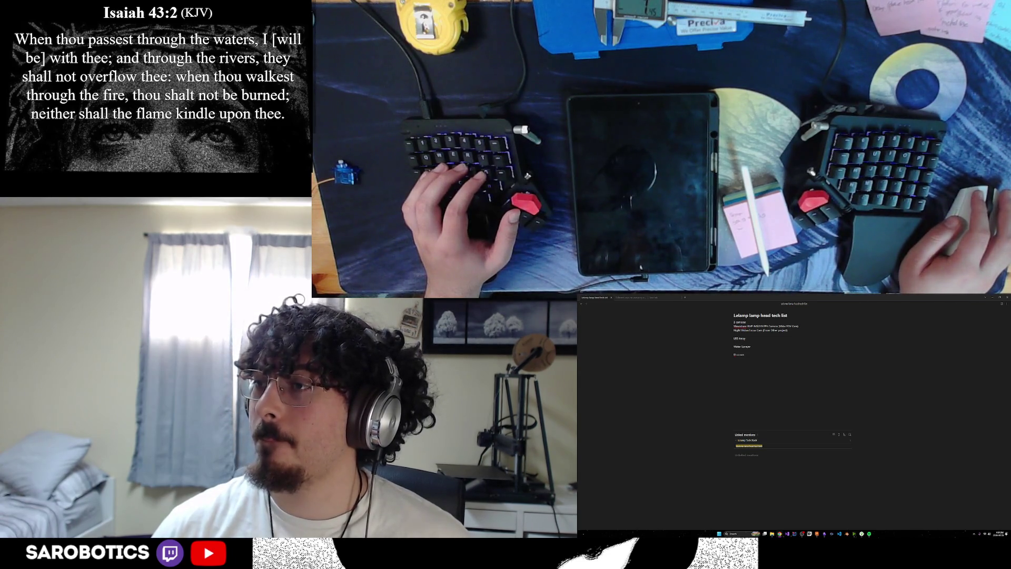
left_click(771, 349)
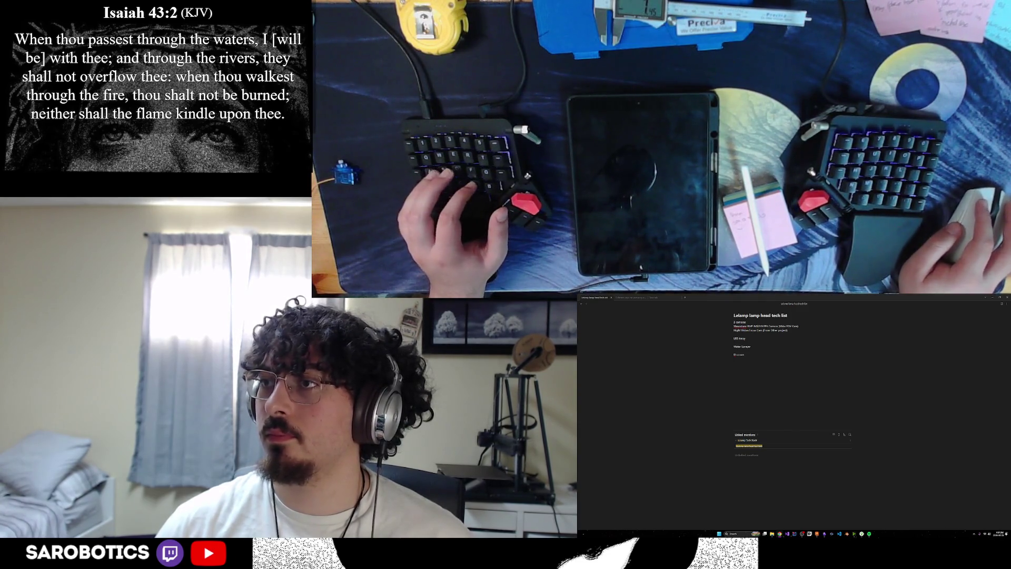
Reopen Chrome, search for the Waveshare 8MP IMX219 camera and check the Waveshare listing.
left_click(995, 299)
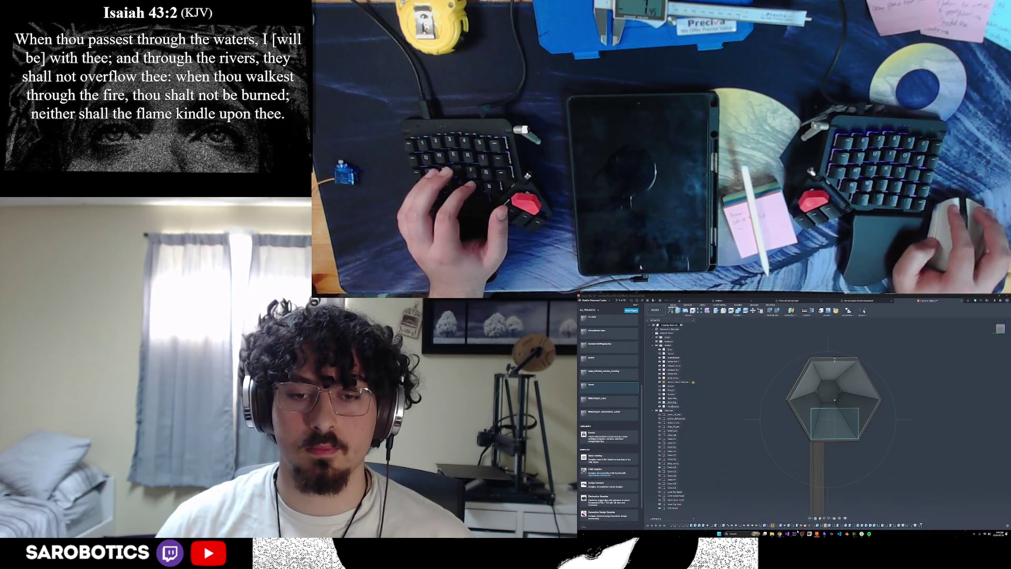
mouse_move(780, 535)
left_click(806, 518)
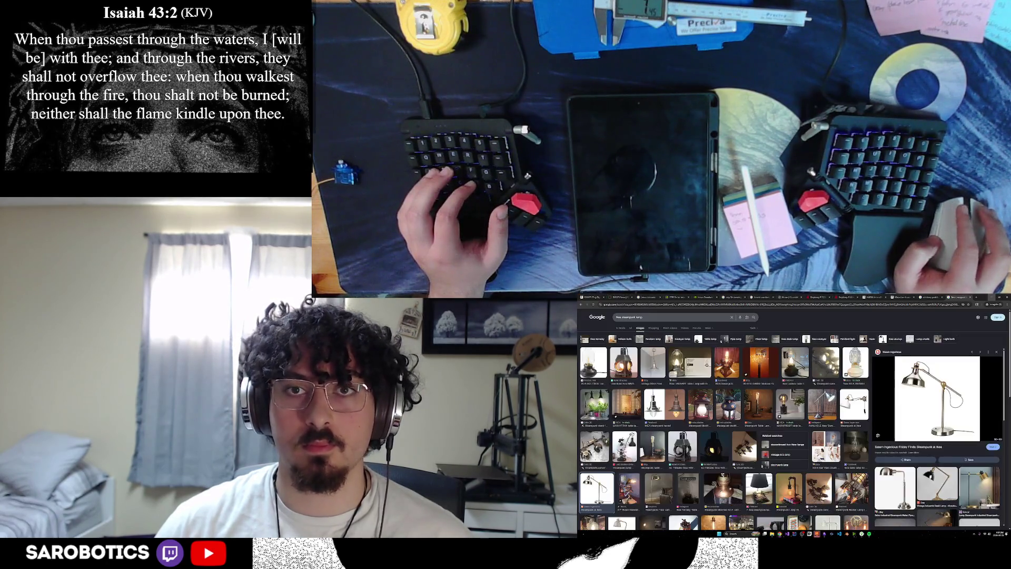
key("ctrl+shift+t")
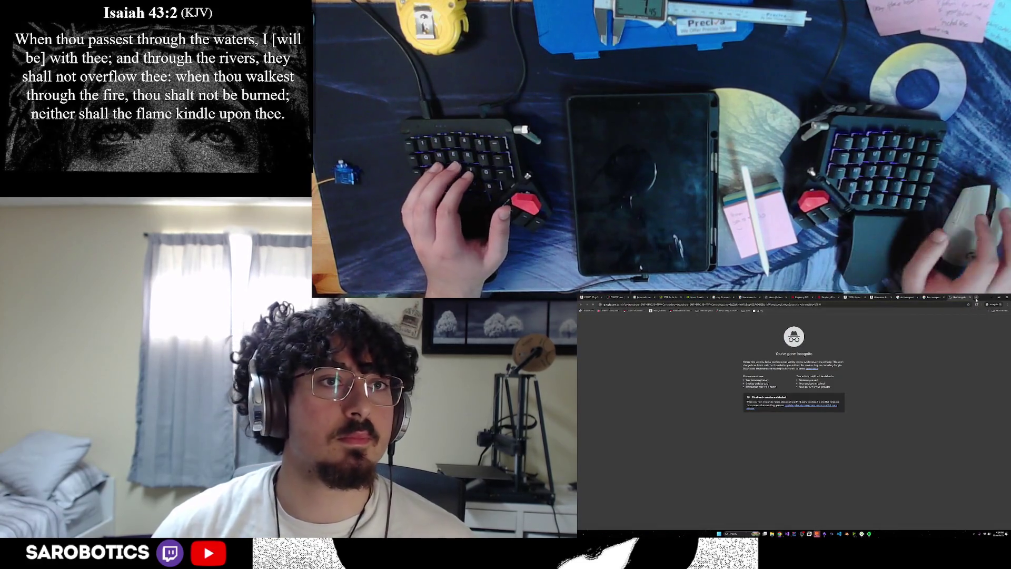
mouse_move(818, 534)
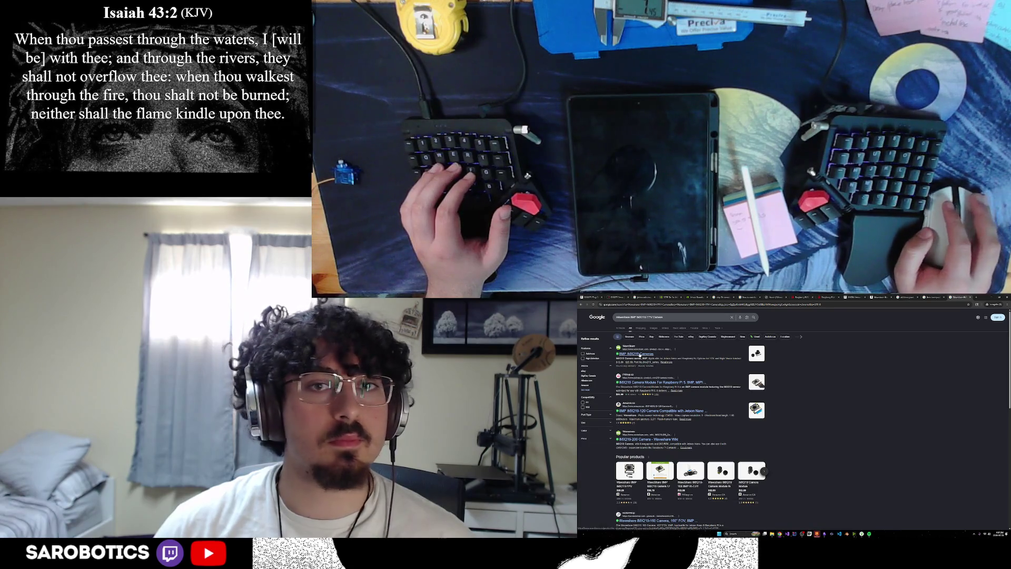
left_click(635, 353)
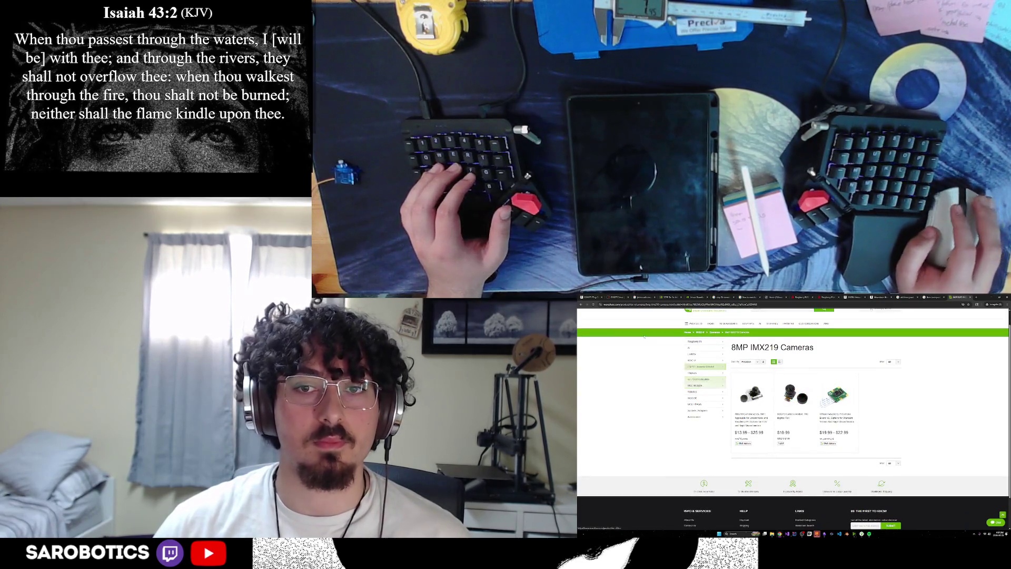
key("alt+Left")
Review the camera search results, then bring the SW/CV Challenge PDF window forward.
scroll(682, 372, "down", 1)
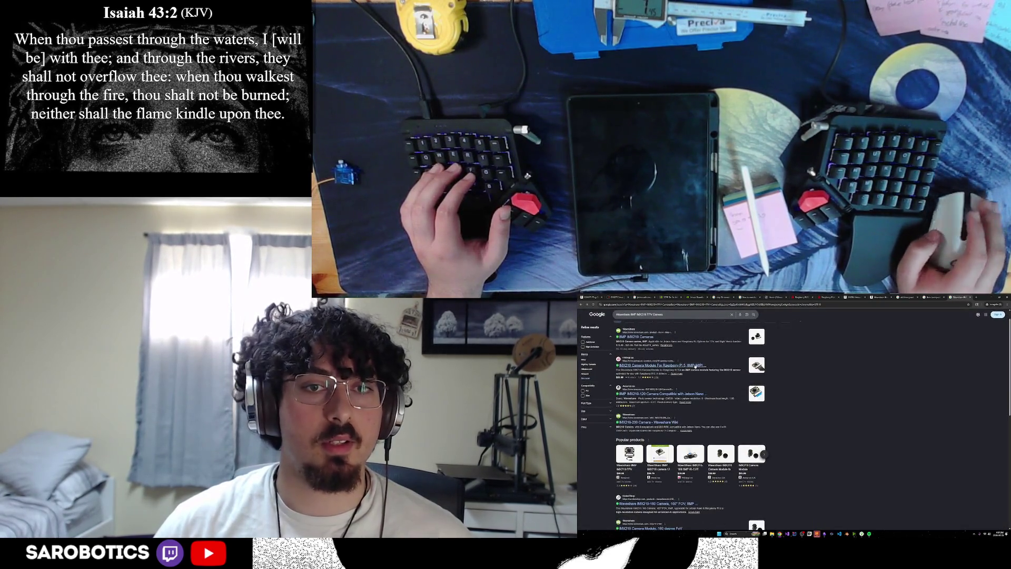
scroll(647, 366, "up", 1)
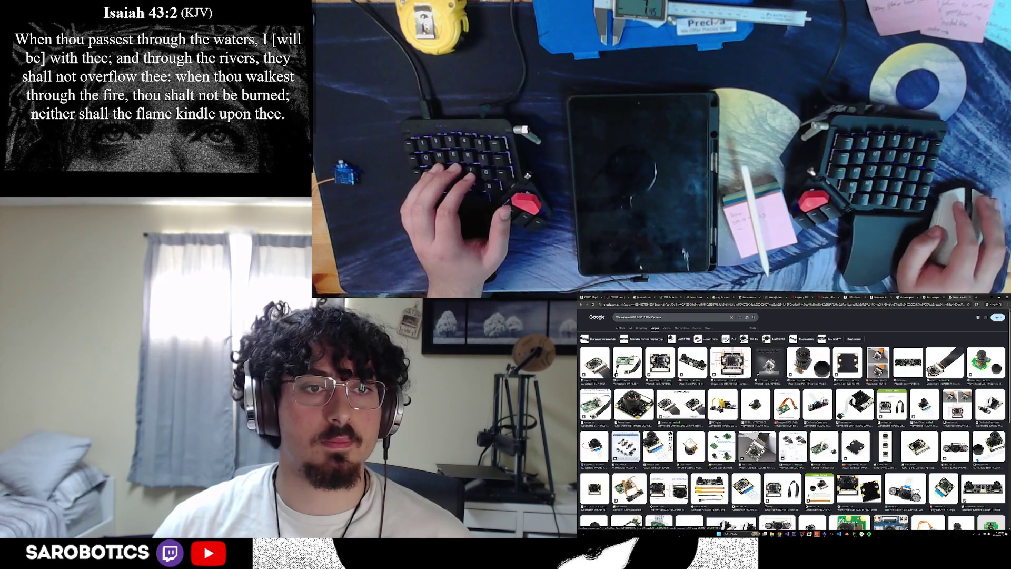
scroll(793, 422, "down", 3)
scroll(793, 425, "up", 3)
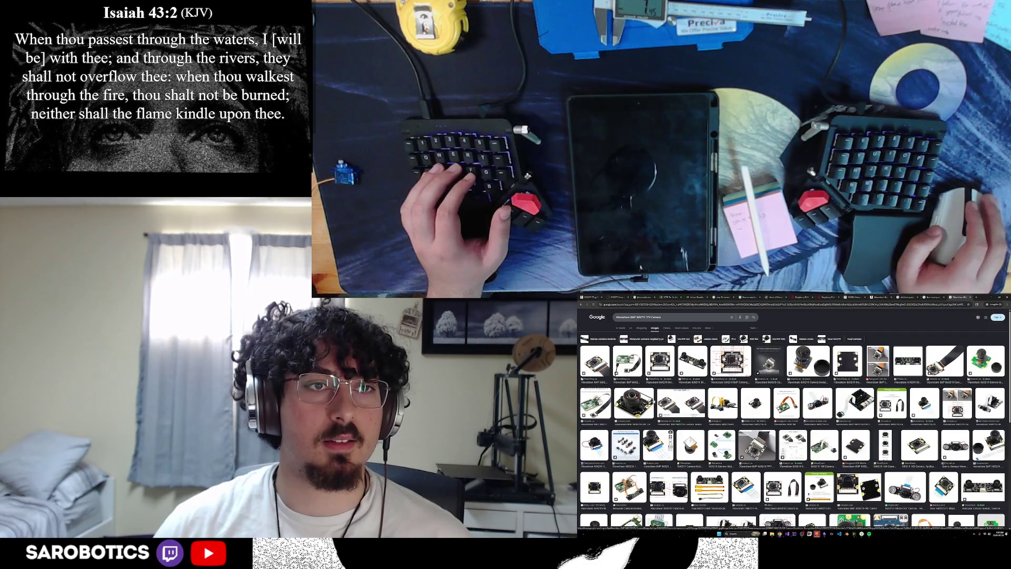
triple_click(641, 317)
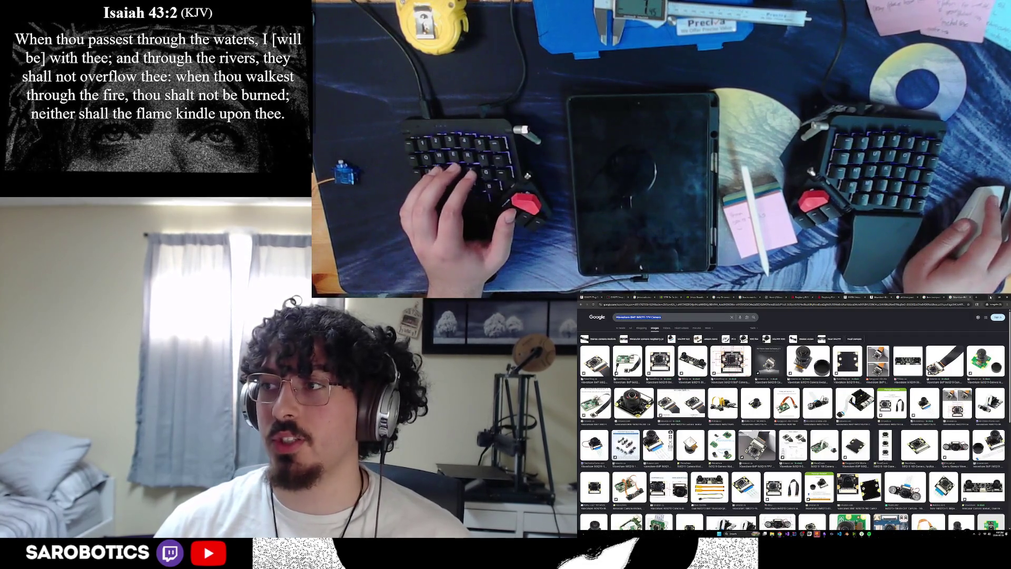
key("alt+Tab")
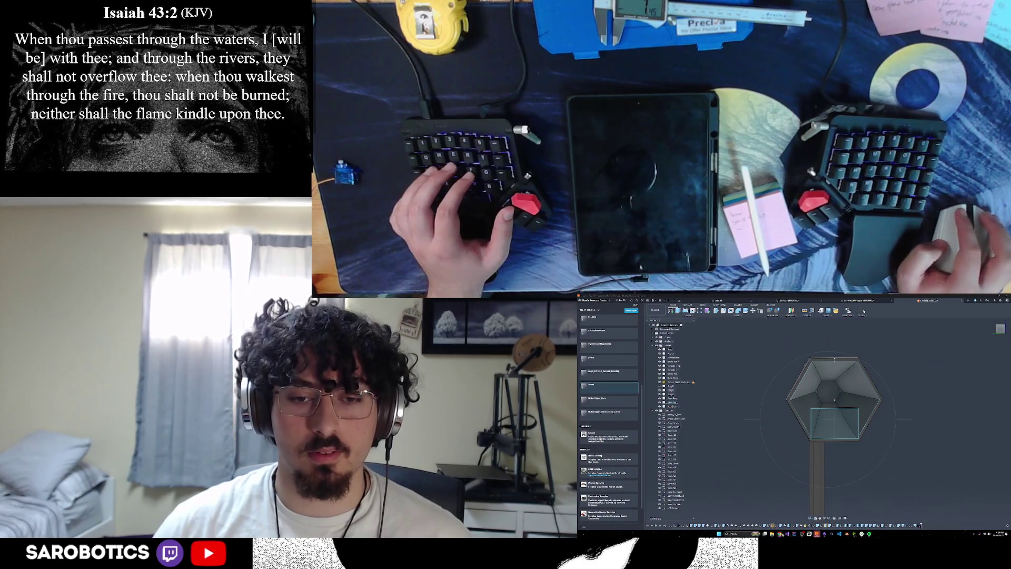
mouse_move(781, 533)
left_click(807, 519)
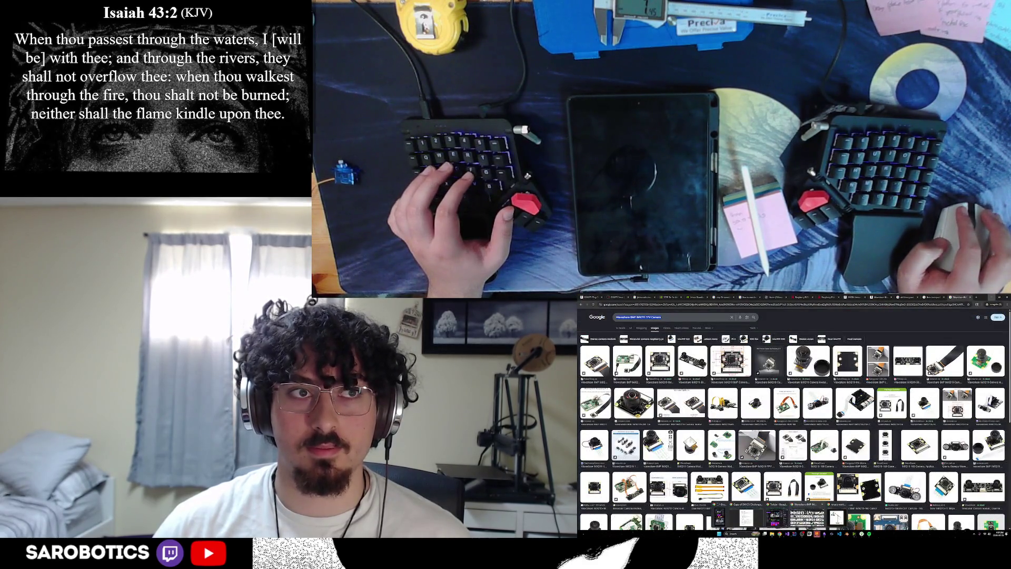
left_click(760, 519)
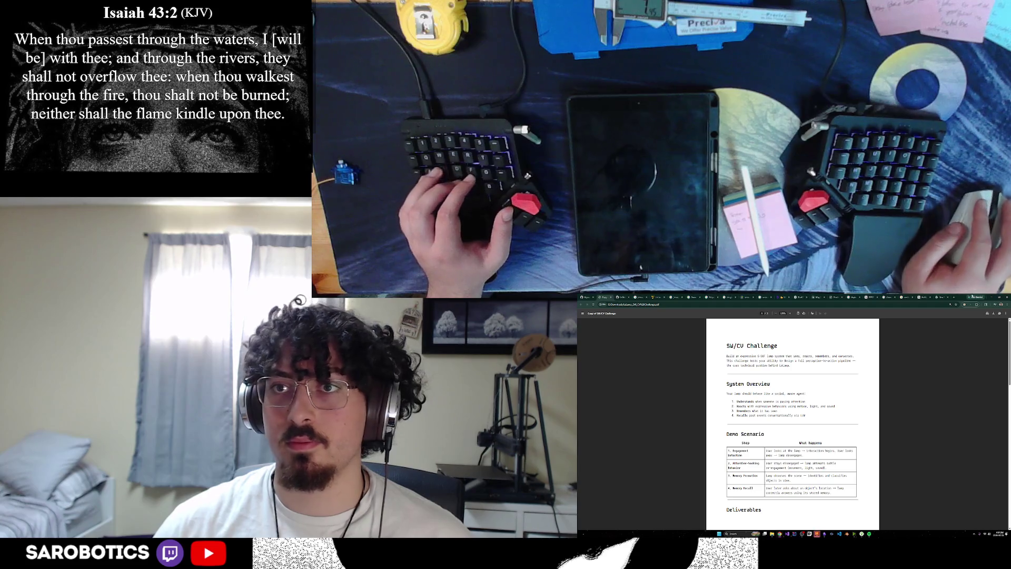
In a new ChatGPT chat, ask 'does Waveshare 8MP IMX219 FPV Camera connect to jetson orin nano'.
left_click(946, 298)
left_click(921, 297)
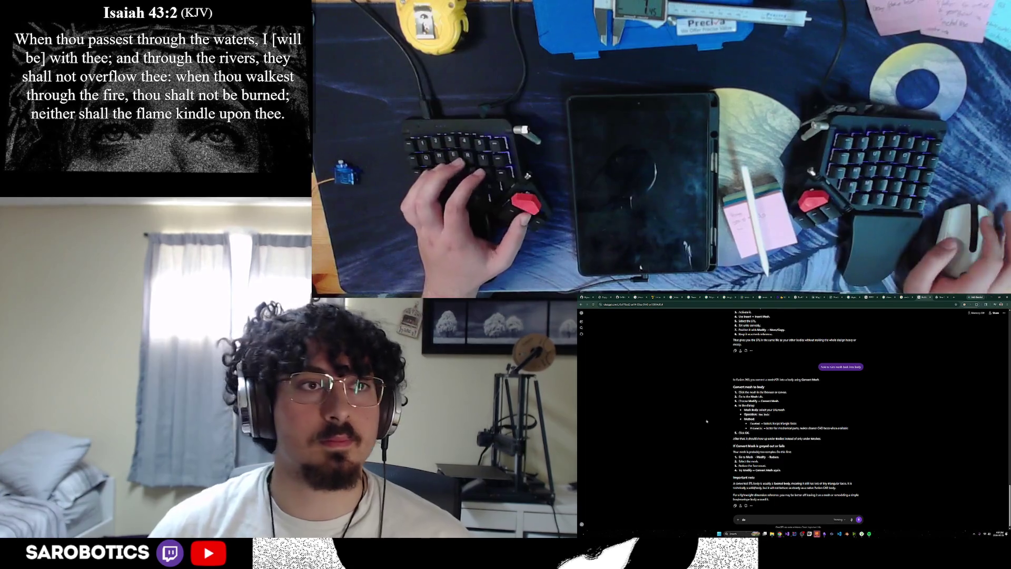
left_click(582, 320)
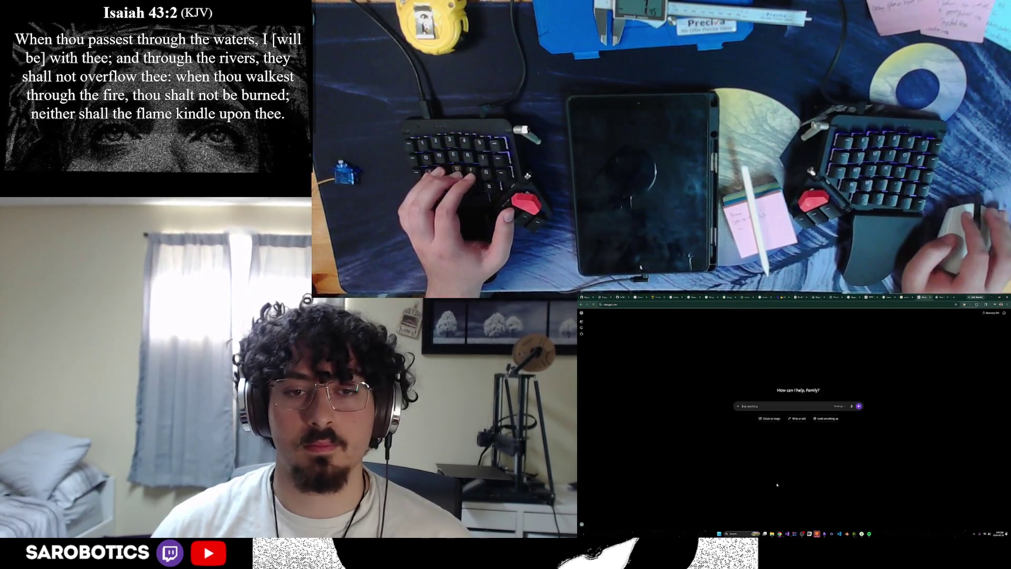
type("does Waveshare 8MP IMX219 FPV Camera")
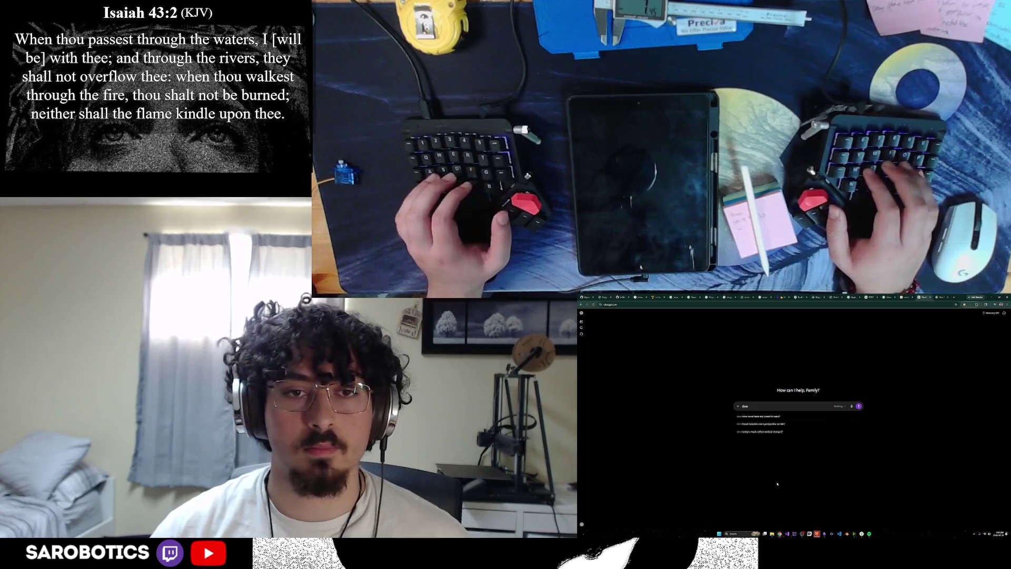
key("BackSpace")
key("BackSpace")
key("BackSpace")
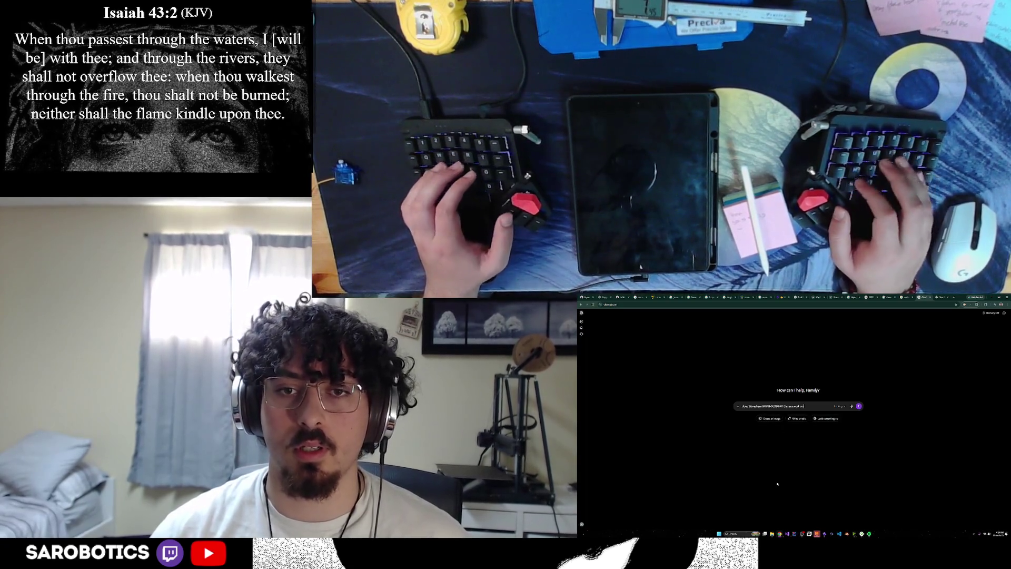
type("comnect to jetson or")
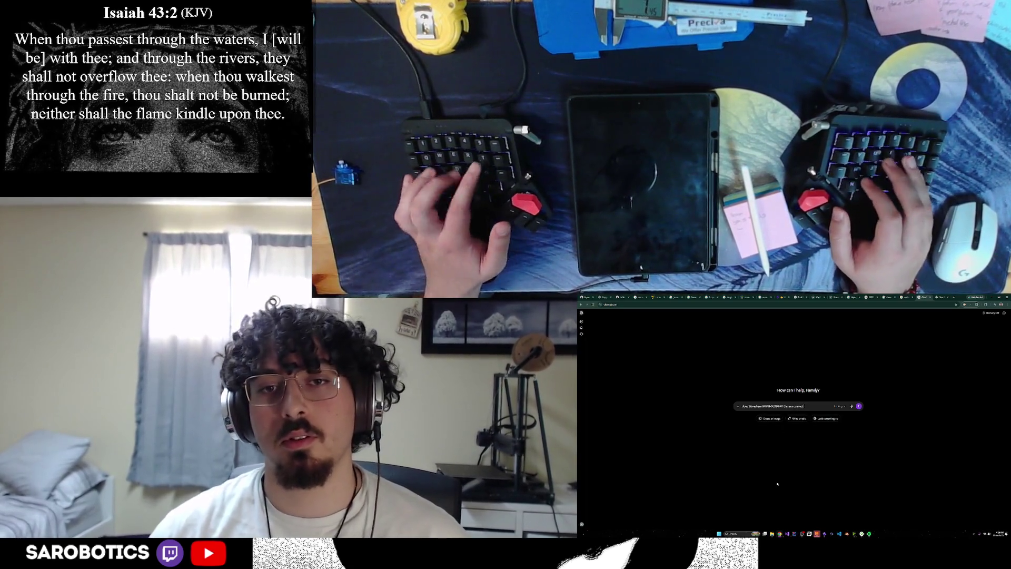
type("in nano")
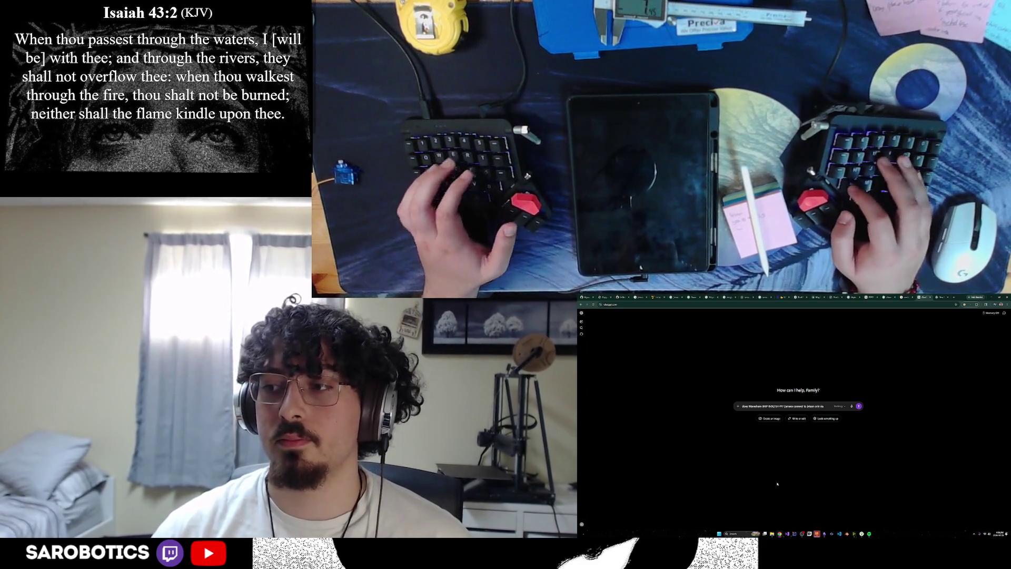
key("Return")
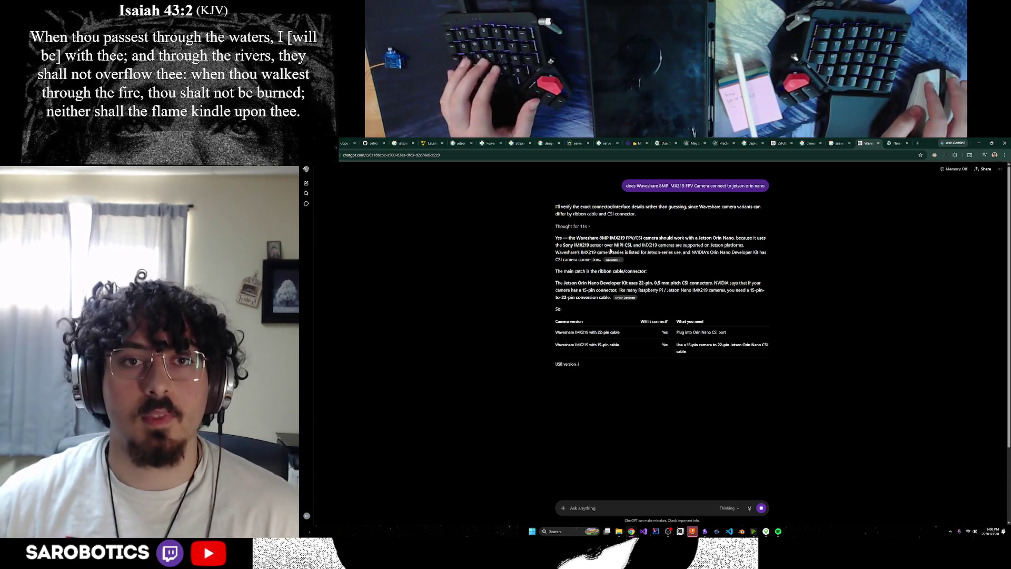
Highlight the MIPI CSI, 22-pin connector and 15-to-22-pin cable sentences in the answer.
left_click_drag(608, 246, 668, 247)
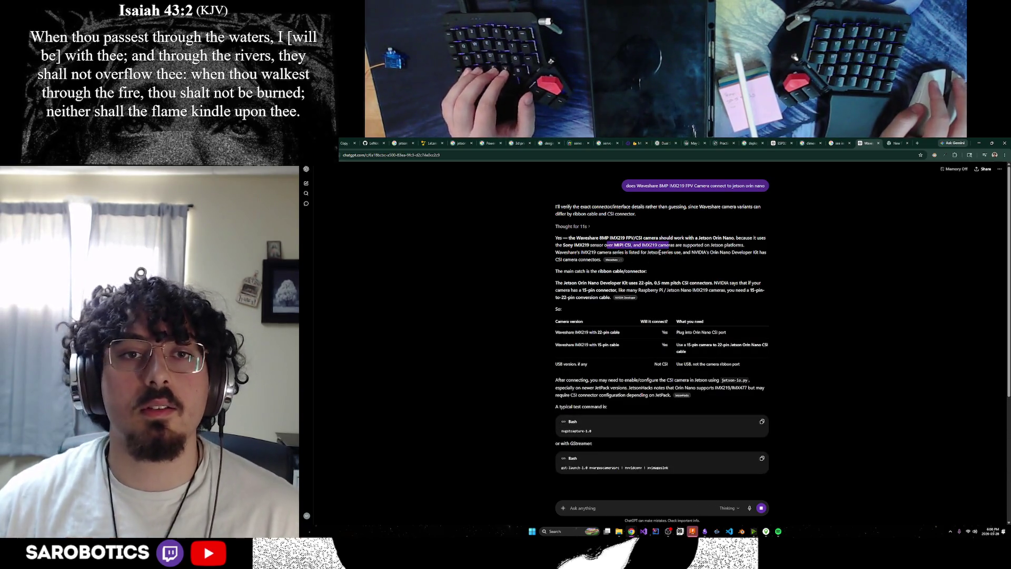
left_click(660, 253)
left_click_drag(574, 289, 681, 290)
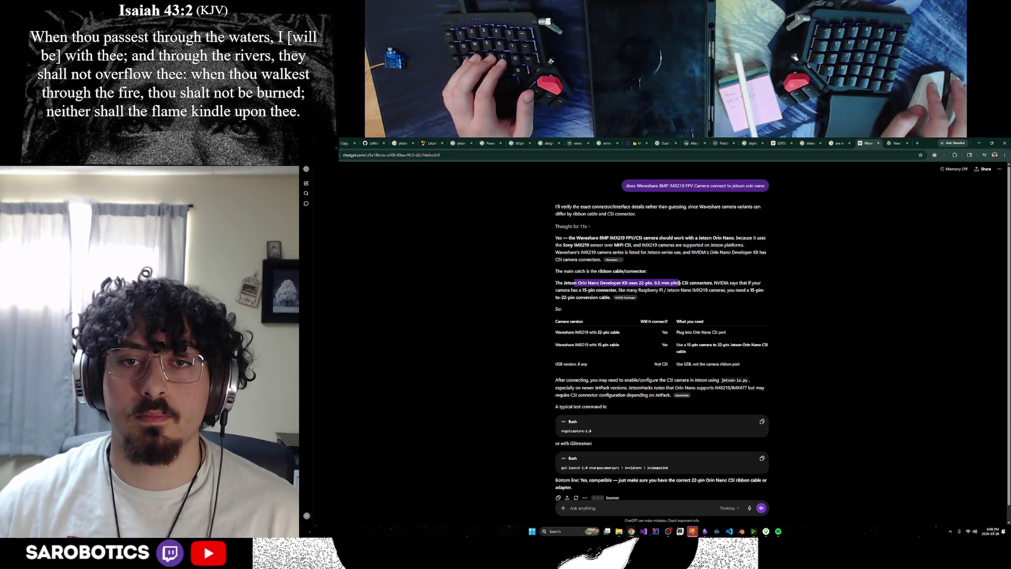
left_click(684, 296)
scroll(682, 299, "down", 1)
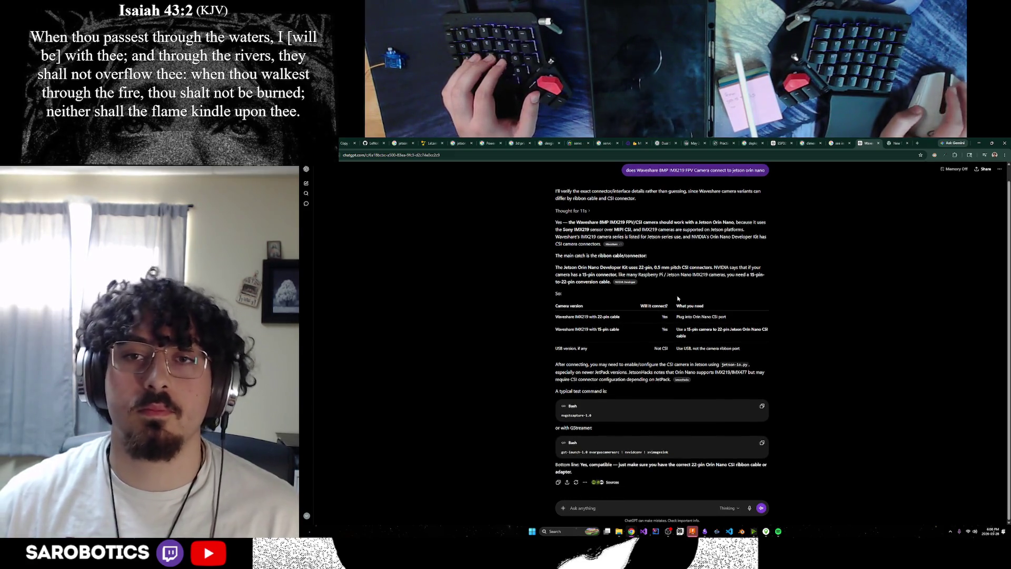
left_click_drag(624, 281, 672, 274)
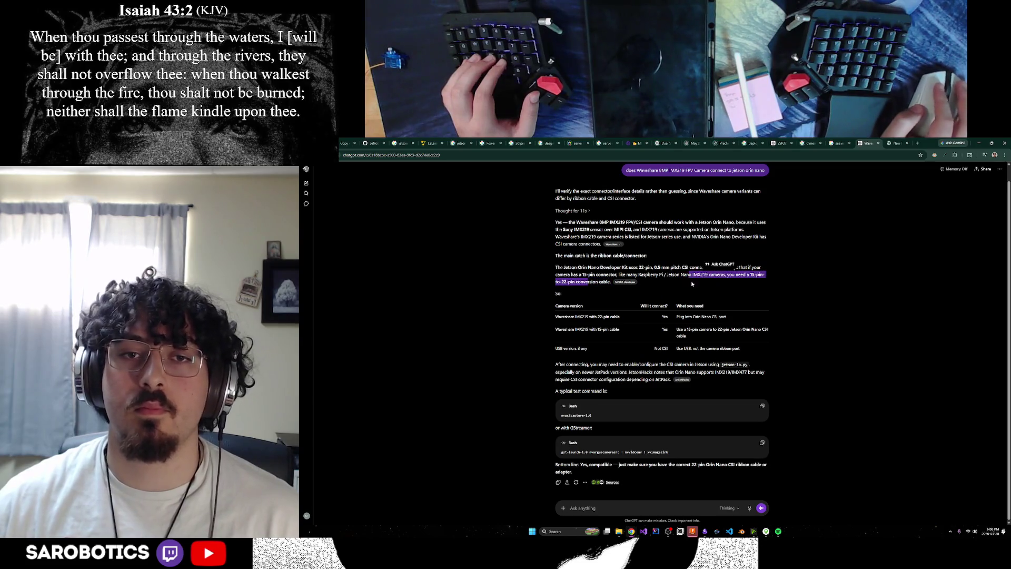
left_click(692, 284)
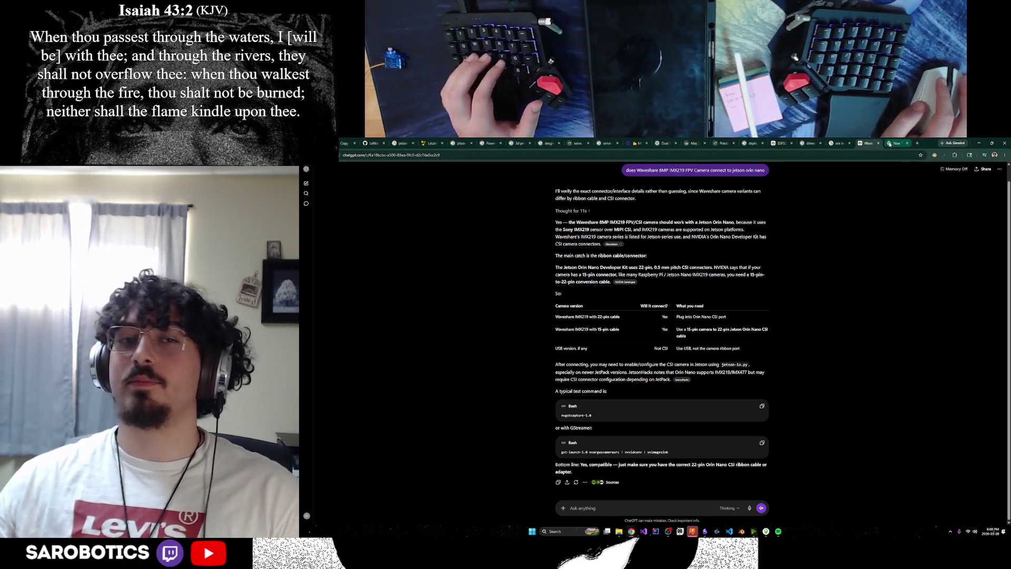
Glance at the Fusion model, then return and select the 22-pin, 0.5 mm pitch connector sentence.
left_click(838, 142)
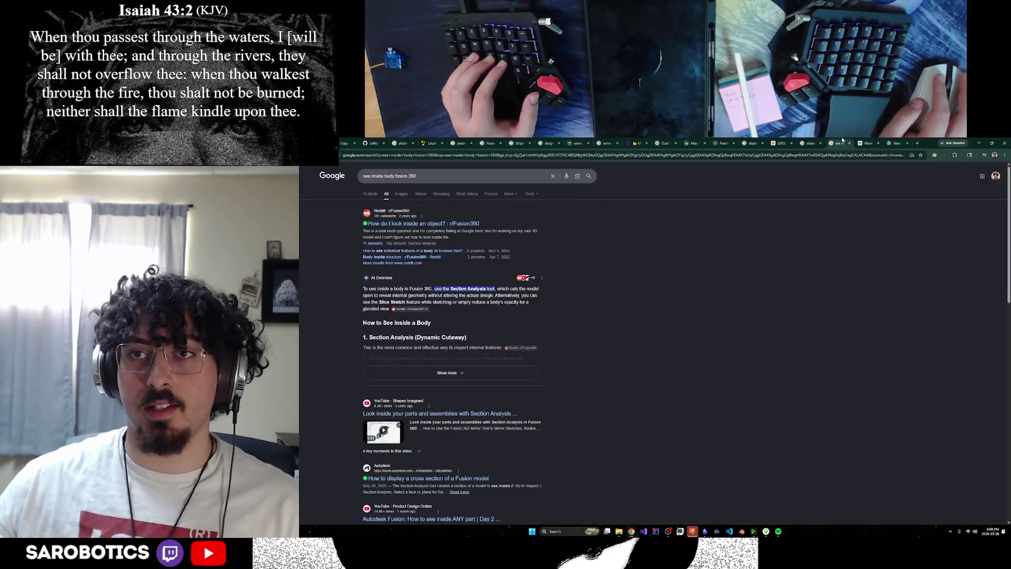
left_click(867, 143)
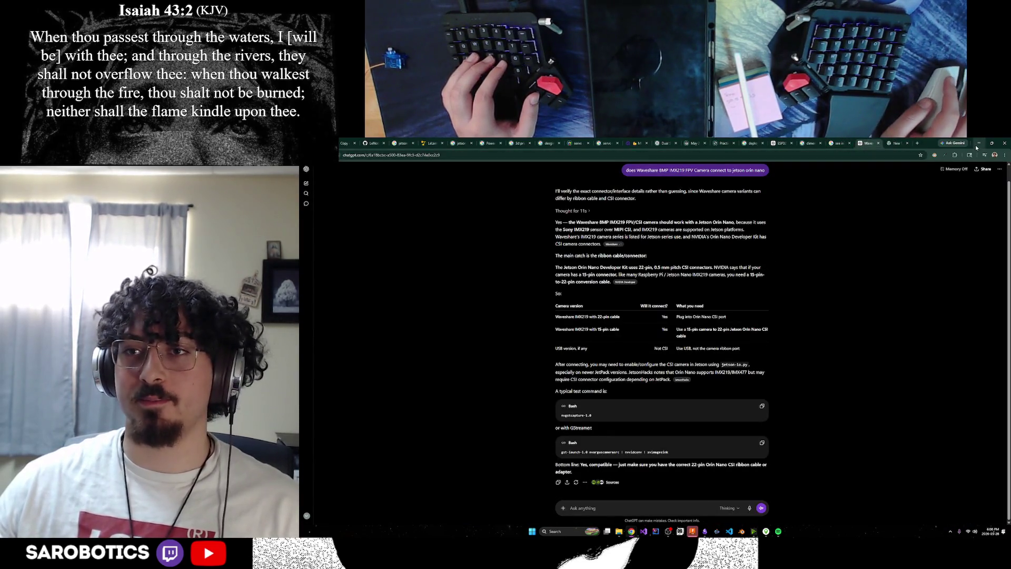
left_click(978, 145)
mouse_move(636, 534)
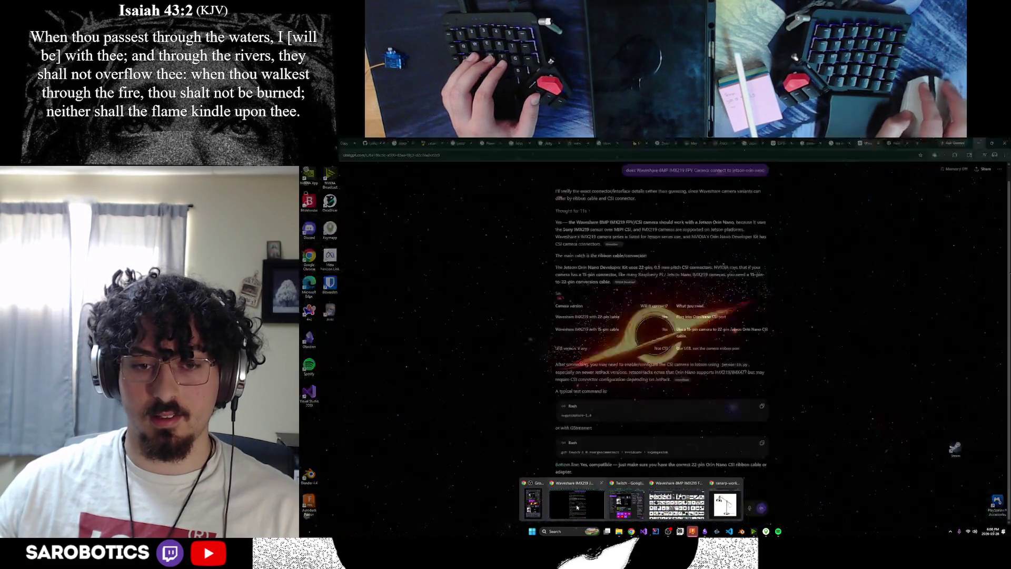
left_click(684, 501)
mouse_move(612, 268)
left_mouse_down()
mouse_move(742, 267)
mouse_move(594, 282)
left_mouse_up()
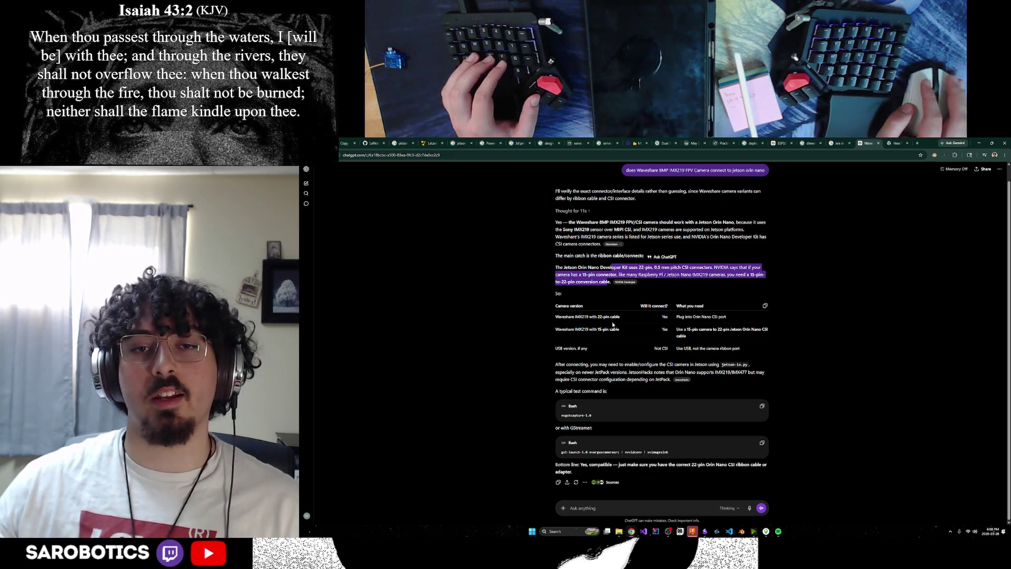
Open the ESP32 servo chat, then bring the Fusion lamp model to the front.
mouse_move(631, 532)
left_click(677, 504)
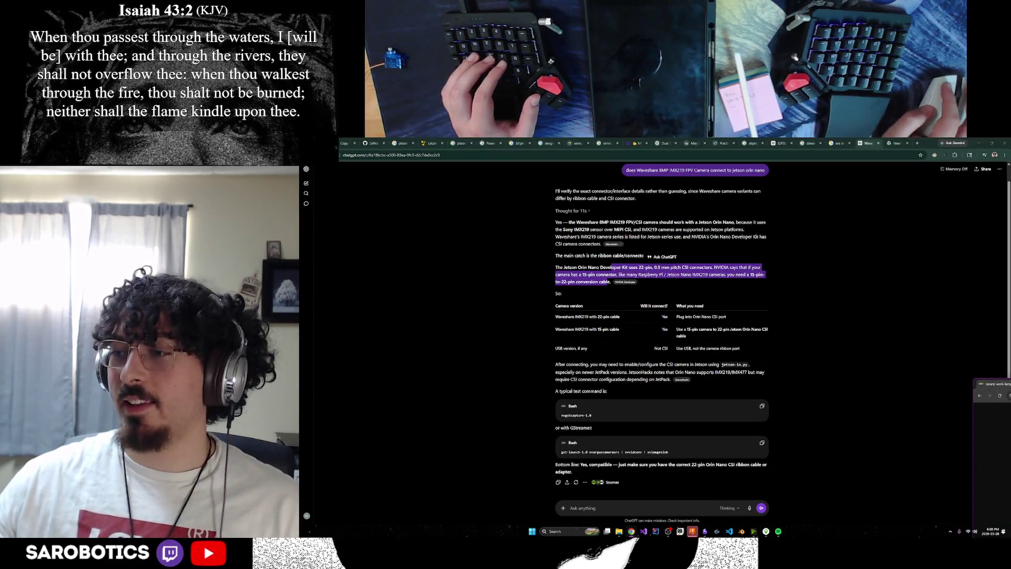
left_click(809, 143)
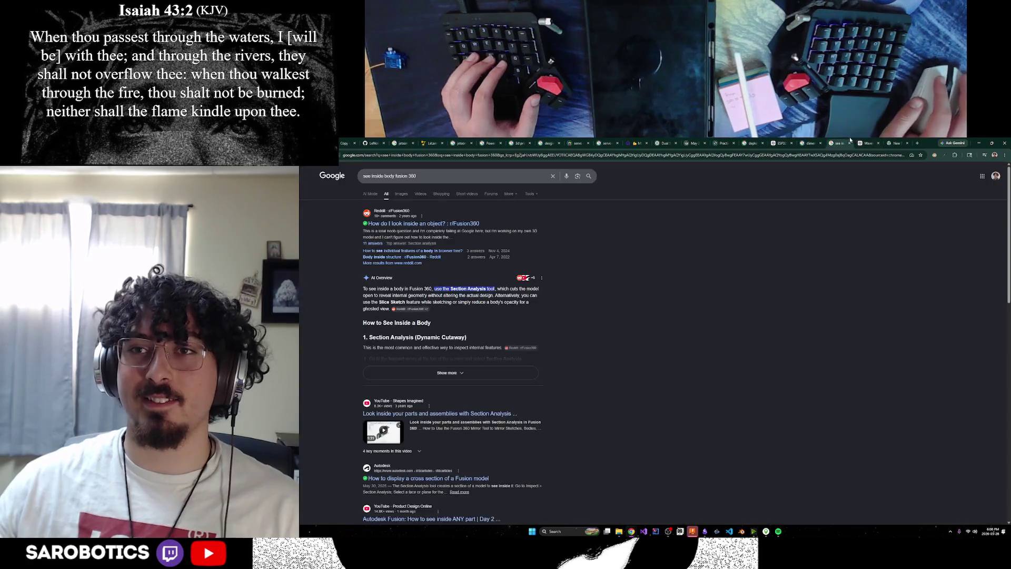
left_click(788, 141)
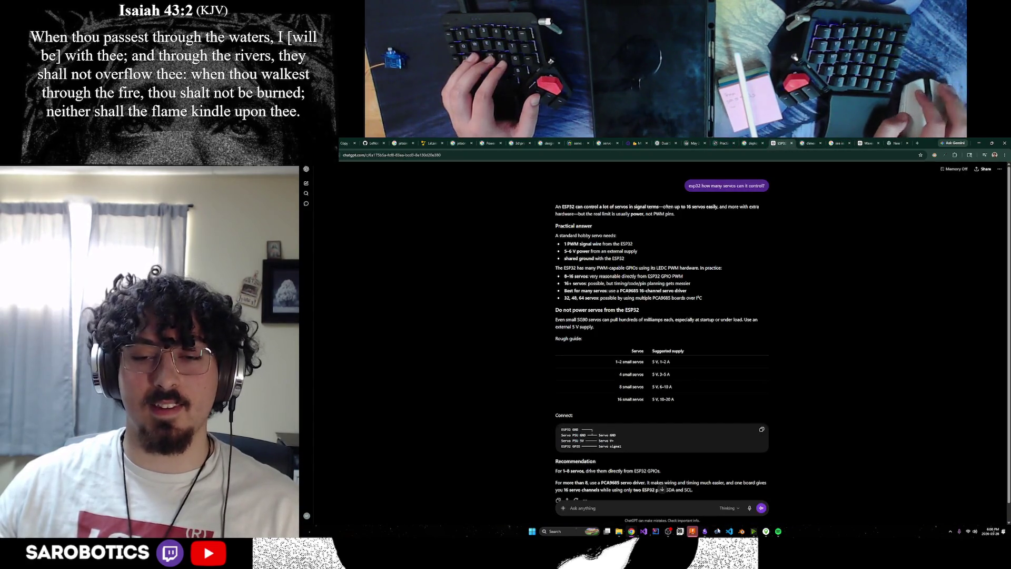
left_click(699, 532)
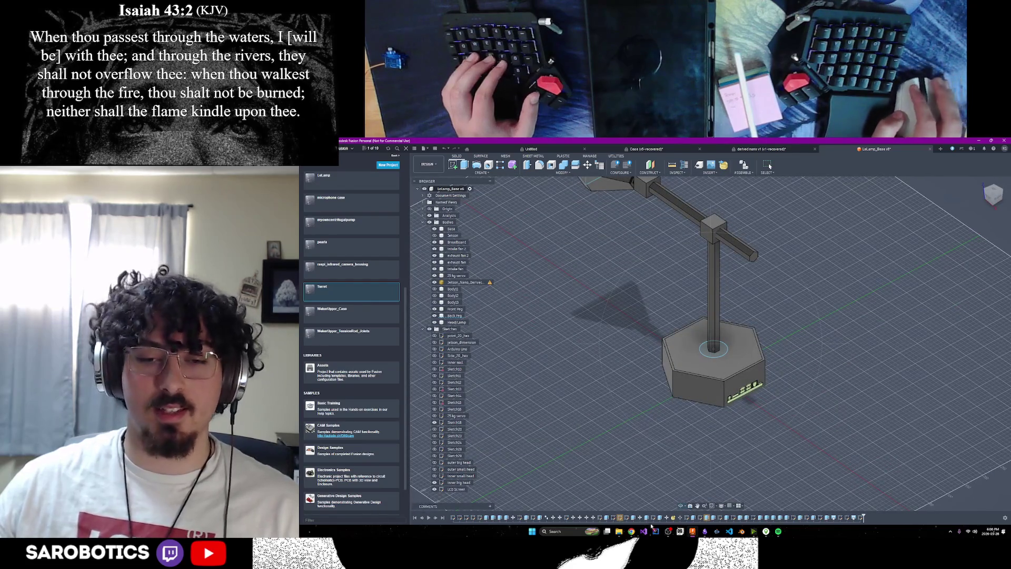
Preview the Waveshare camera image with the ribbon cable in the image search.
mouse_move(634, 532)
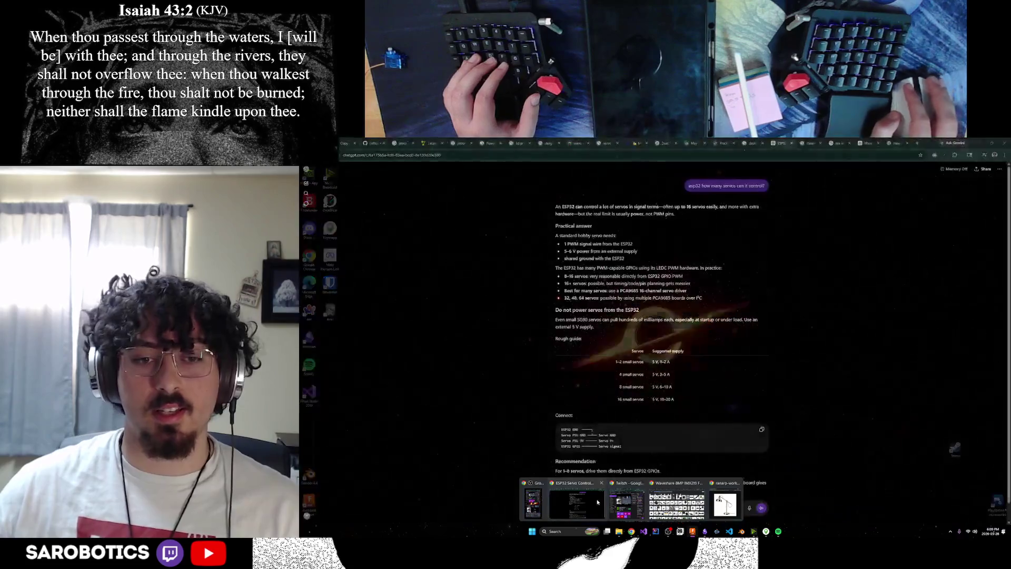
left_click(598, 502)
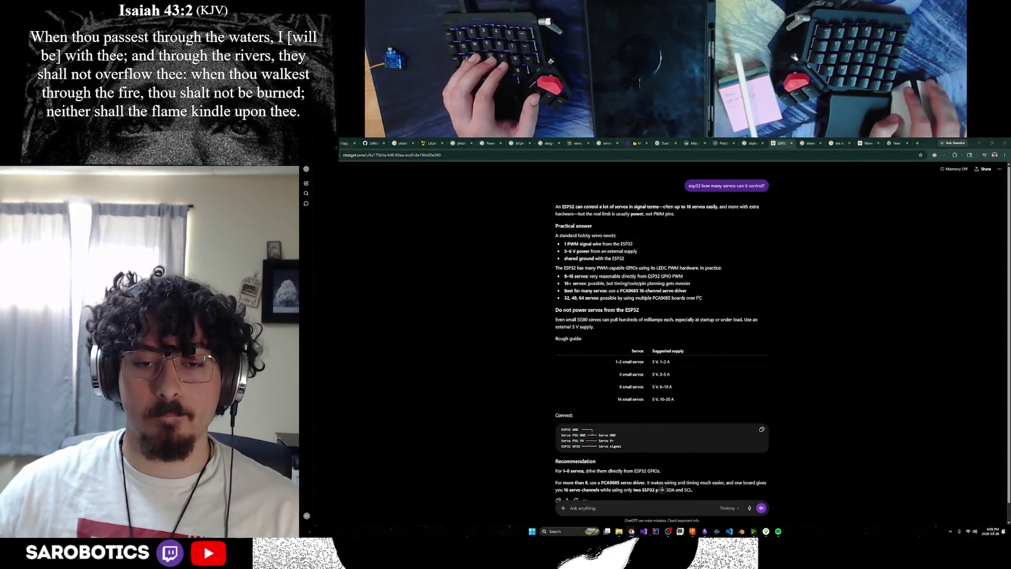
mouse_move(636, 533)
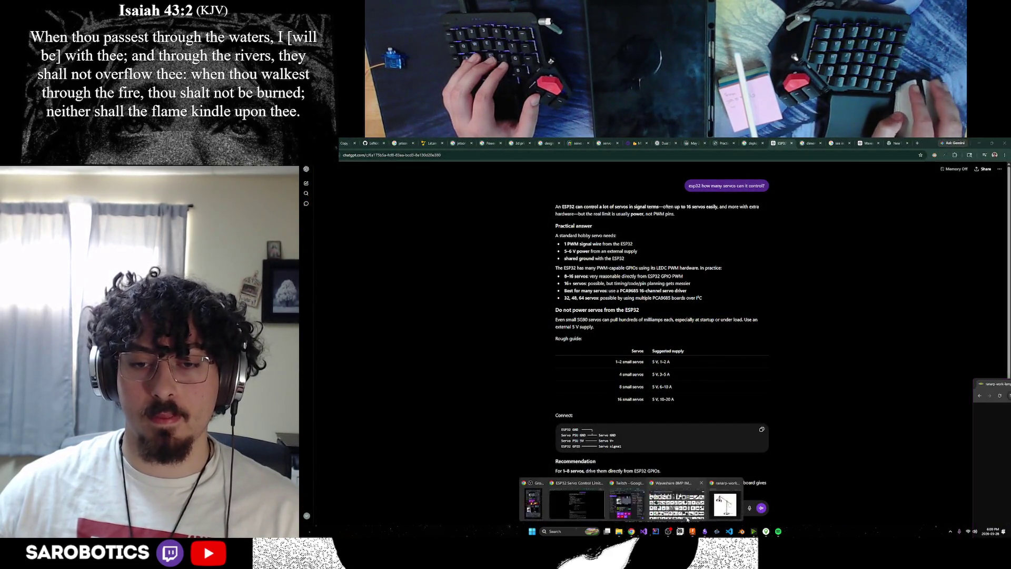
left_click(685, 500)
left_click(887, 234)
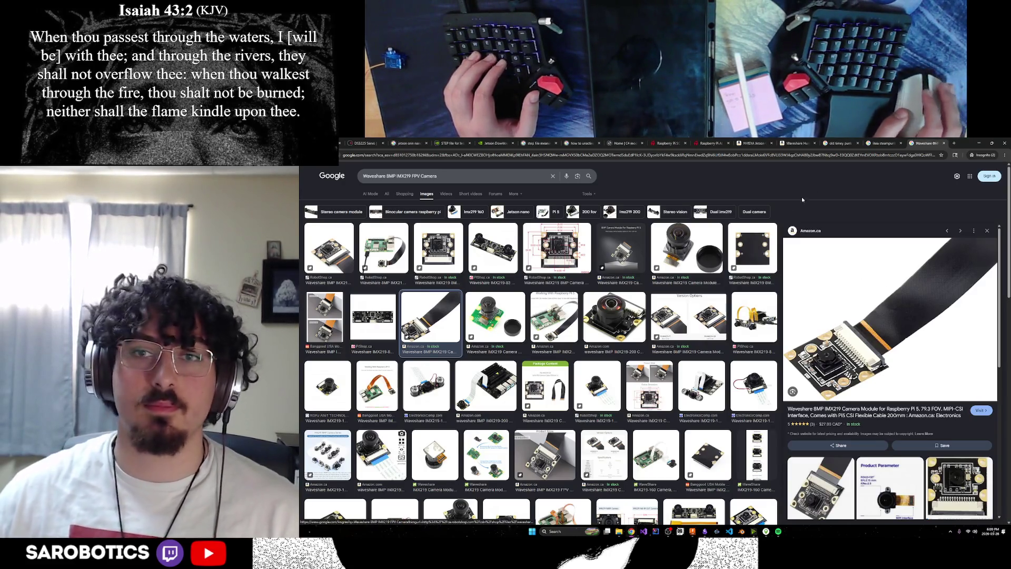
Cycle through the Raspberry Pi 5, Jetson, Waveshare and mmWave sensor tabs, then bring up the Lelamp note.
left_click(883, 143)
left_click(798, 143)
left_click(754, 143)
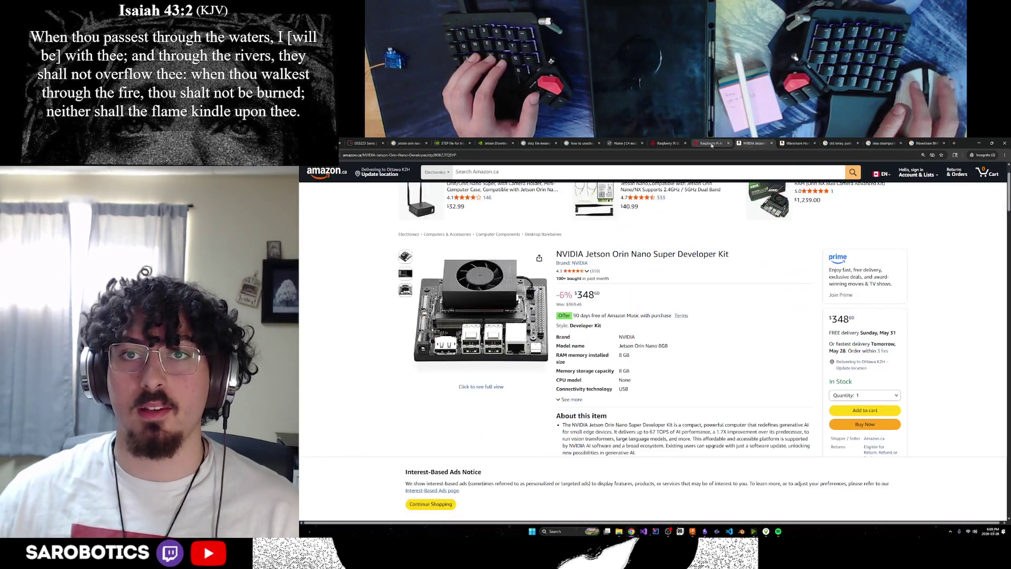
left_click(668, 143)
left_click(629, 145)
left_click(711, 143)
left_click(754, 143)
left_click(798, 143)
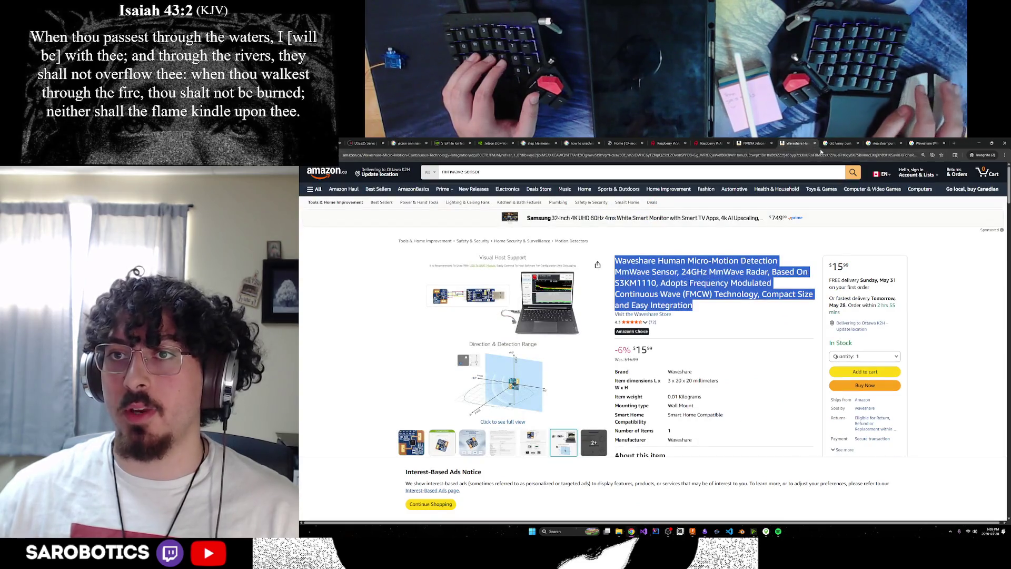
left_click(883, 143)
left_click(798, 143)
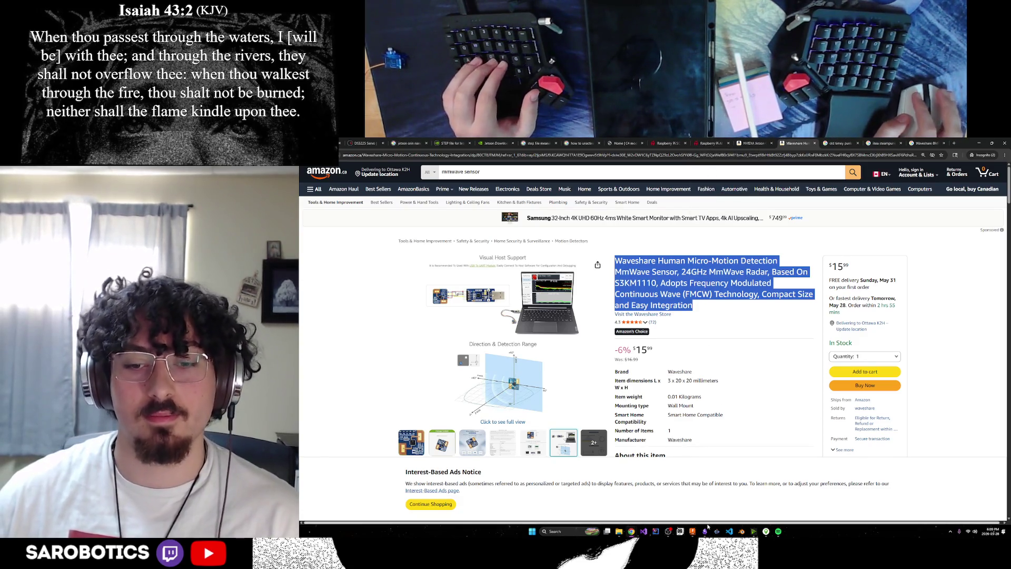
mouse_move(705, 531)
left_click(681, 514)
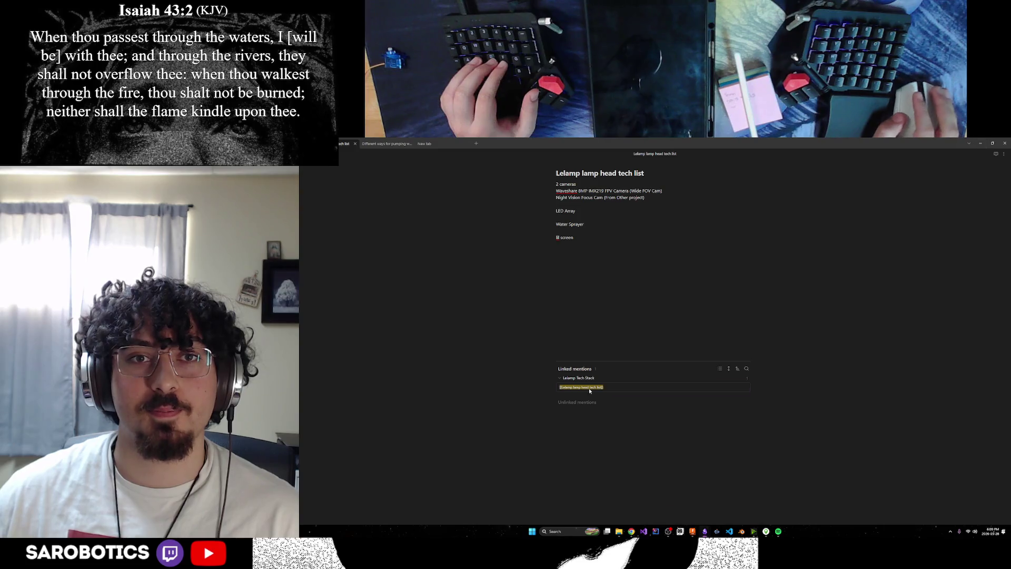
Step through the C4 model and Raspberry Pi AI HAT+ 2 tabs, then bring up the ESP32 chat.
key("alt+Tab")
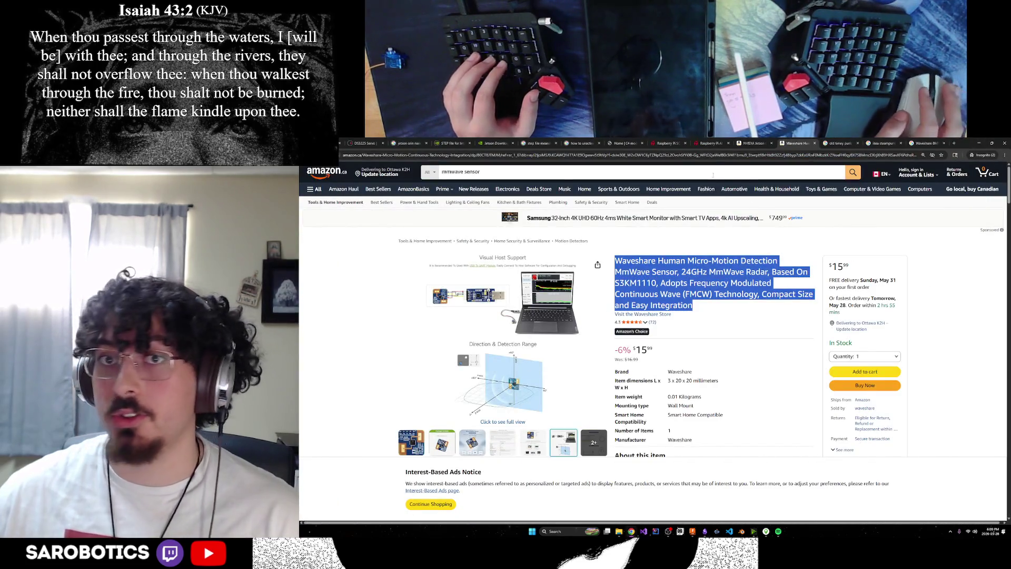
key("ctrl+shift+Tab")
key("ctrl+shift+Tab")
key("ctrl+shift+Tab")
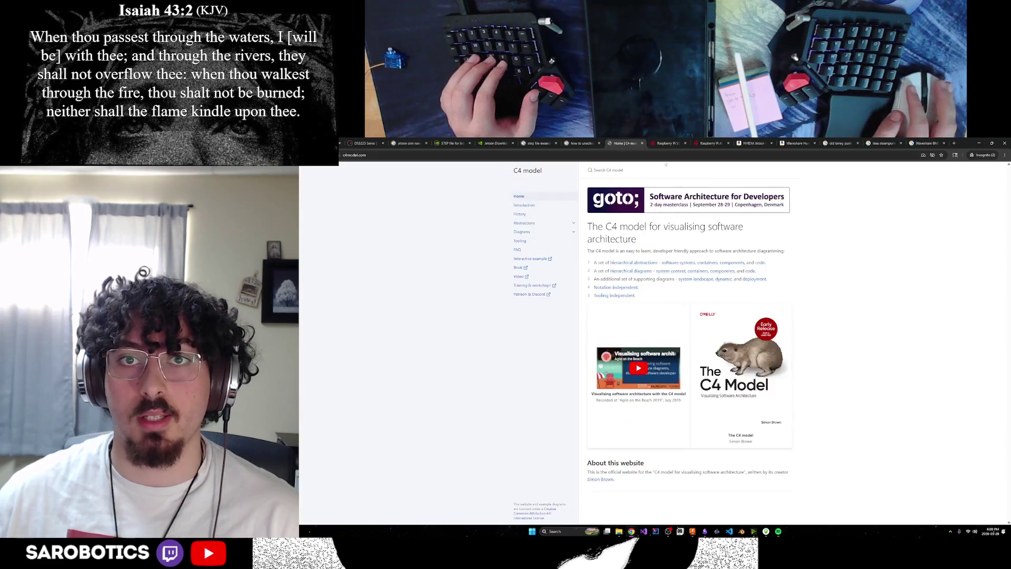
key("ctrl+Tab")
key("ctrl+Tab")
mouse_move(632, 532)
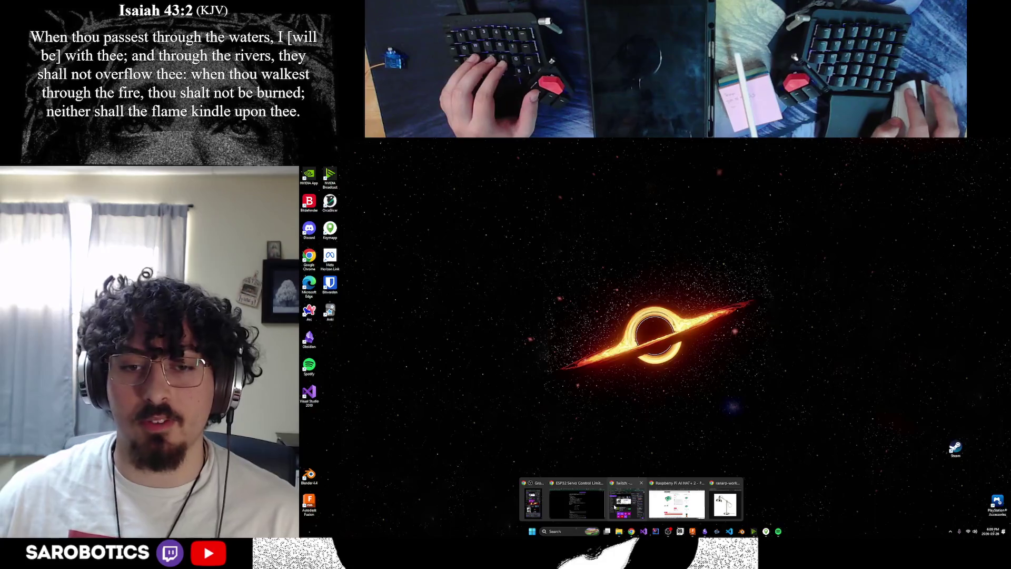
left_click(576, 504)
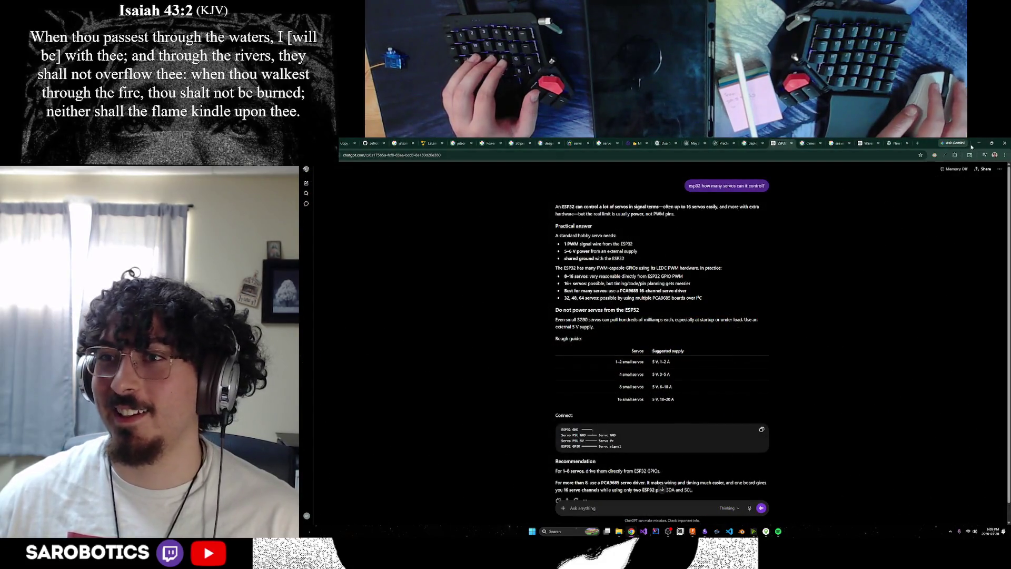
Preview the RobotShop listing of the Waveshare 8MP camera, then return to the ESP32 chat.
left_click(978, 143)
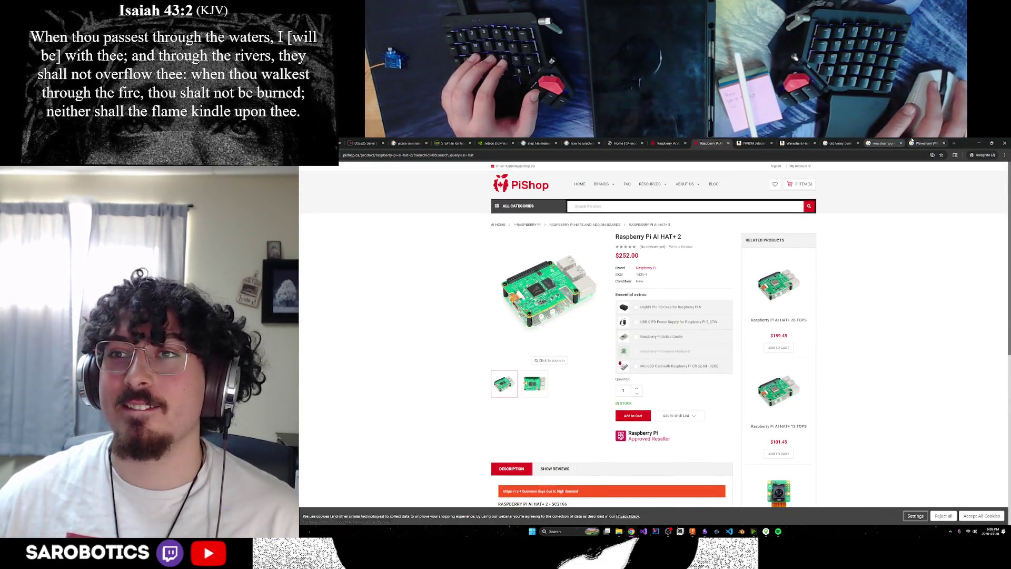
left_click(914, 143)
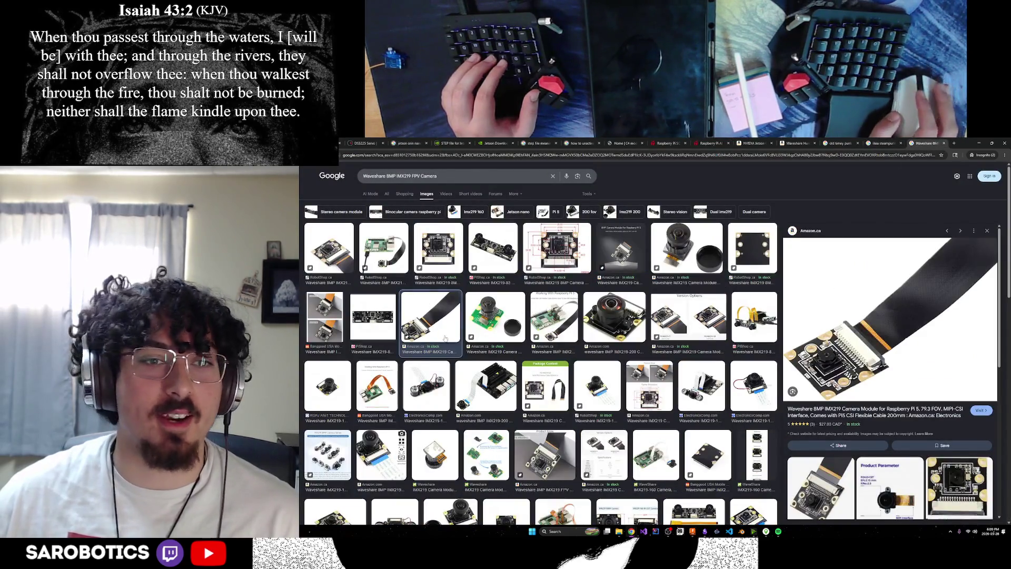
left_click(341, 257)
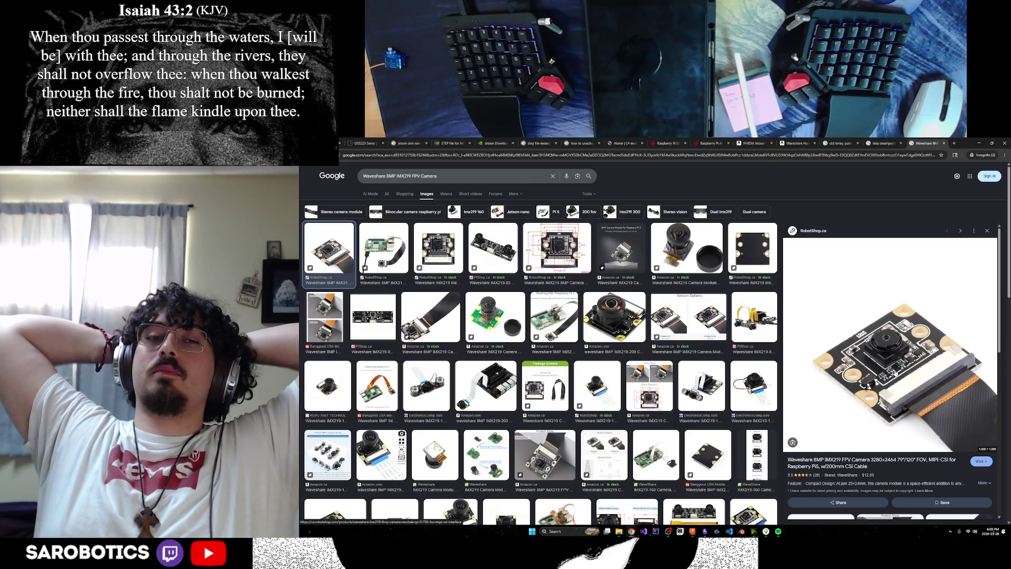
mouse_move(631, 533)
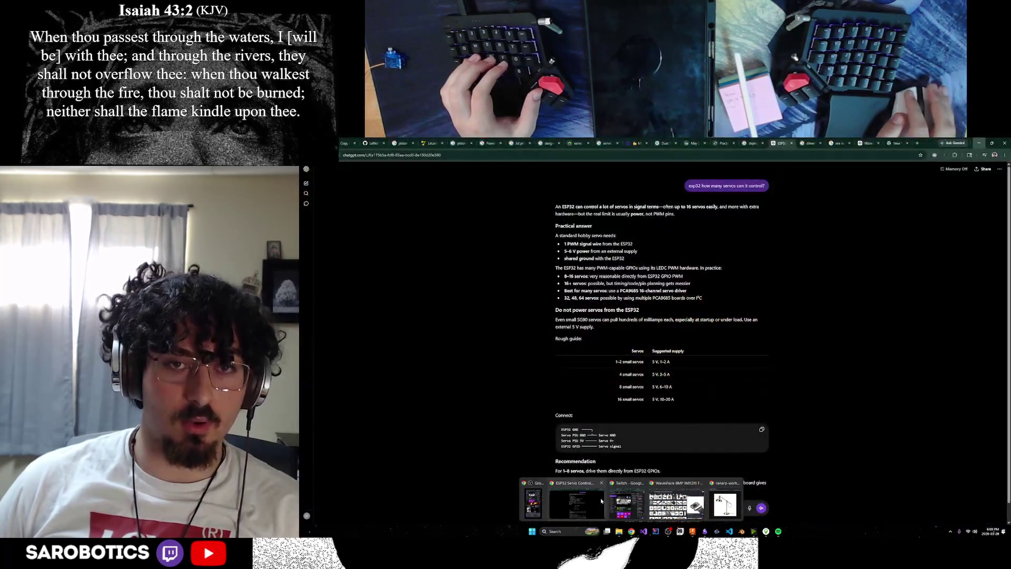
left_click(601, 501)
key("ctrl+Tab")
key("ctrl+Tab")
key("ctrl+Tab")
left_click(682, 271)
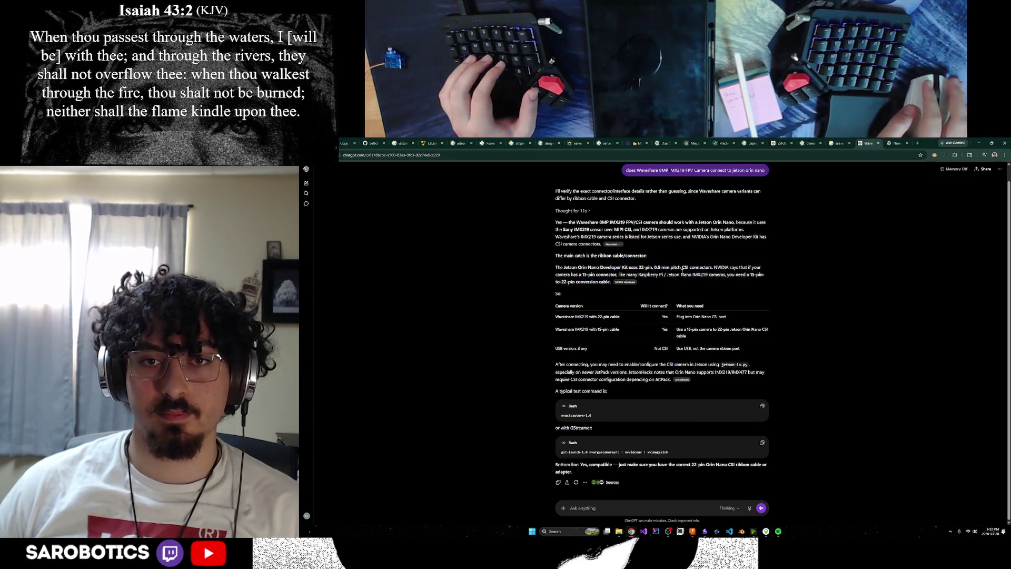
mouse_move(629, 266)
left_mouse_down()
mouse_move(706, 267)
mouse_move(599, 273)
left_mouse_up()
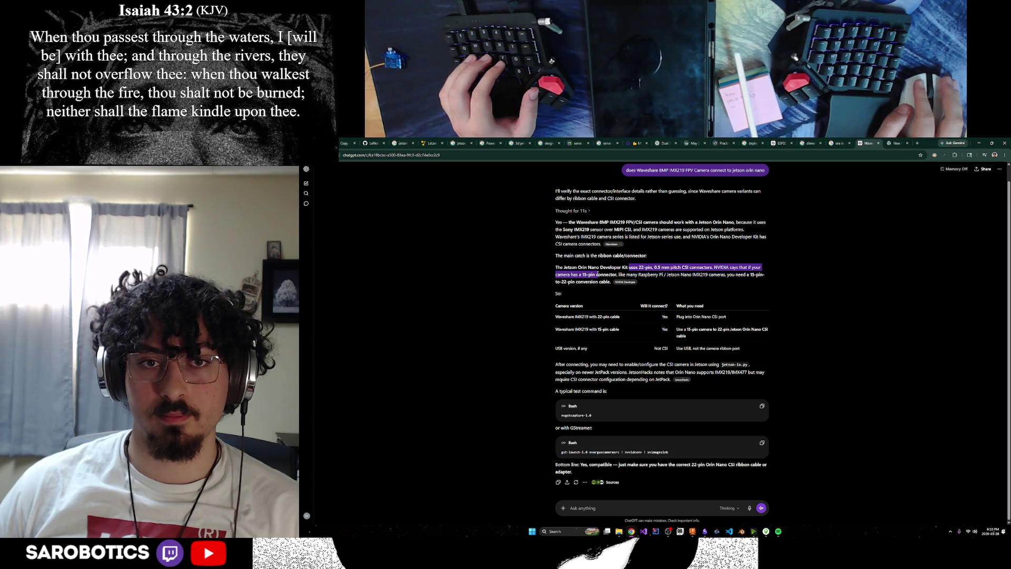
left_click_drag(646, 275, 700, 275)
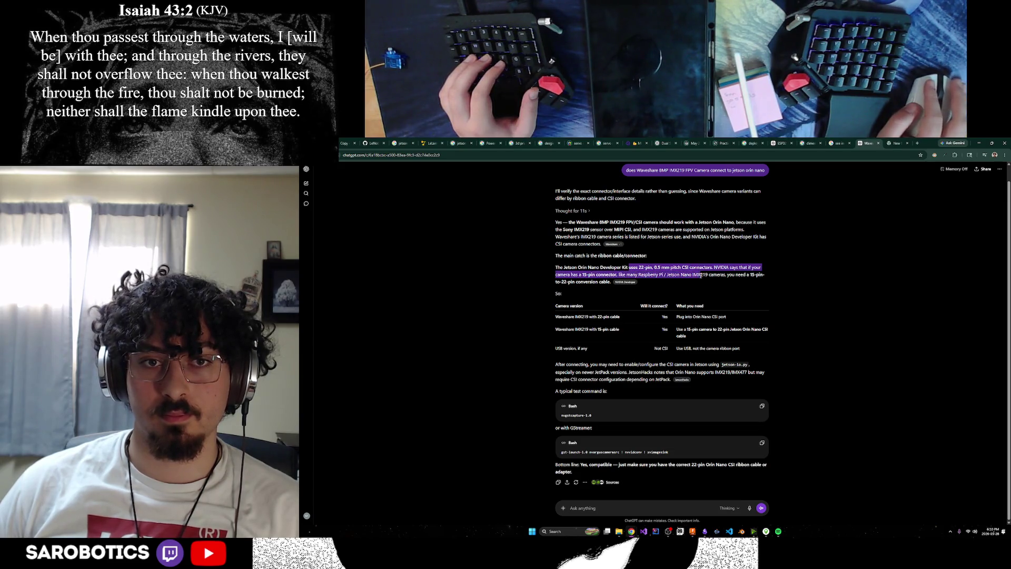
left_click(718, 289)
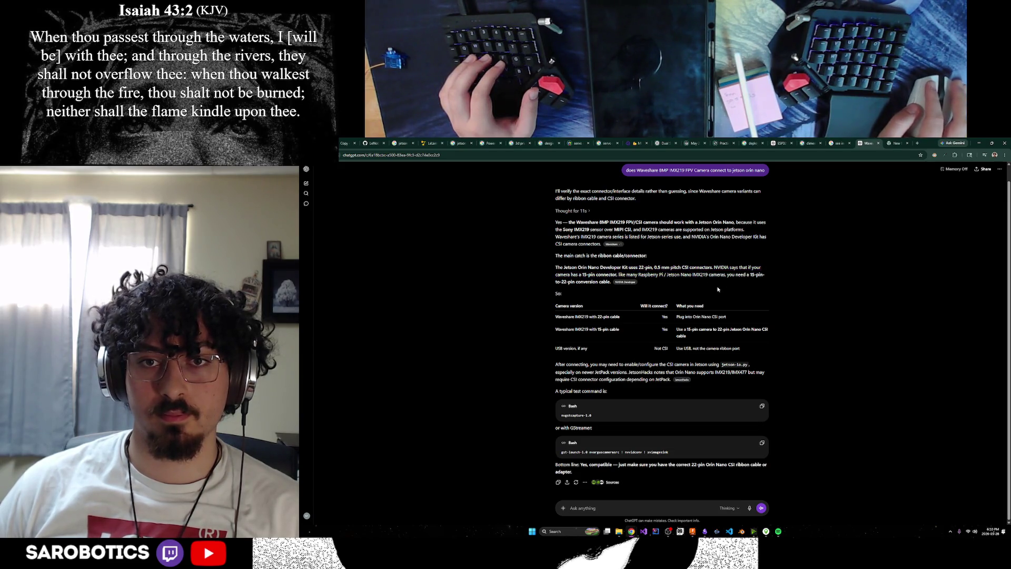
left_click(899, 146)
type("csi connecto")
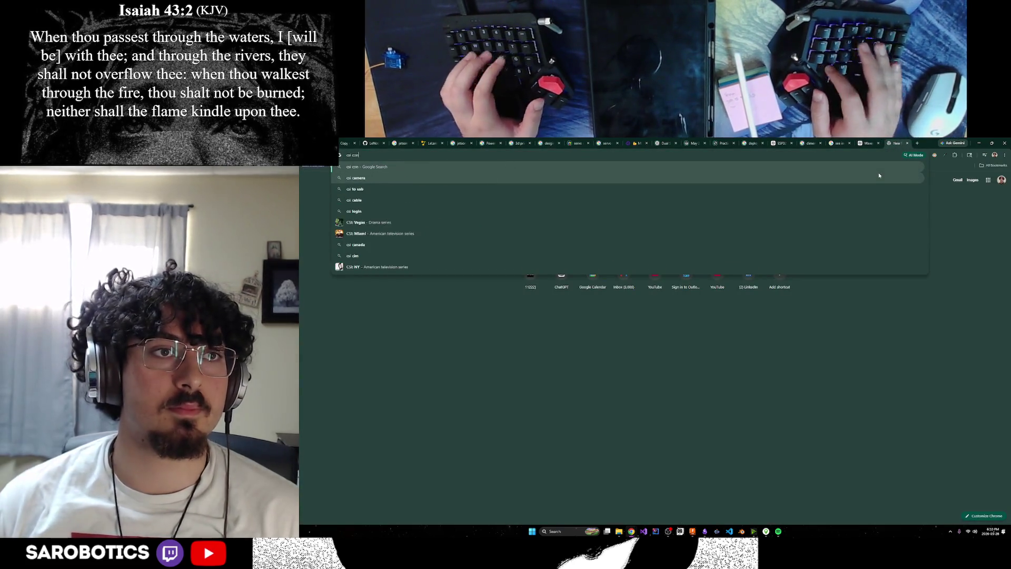
type("r to wire")
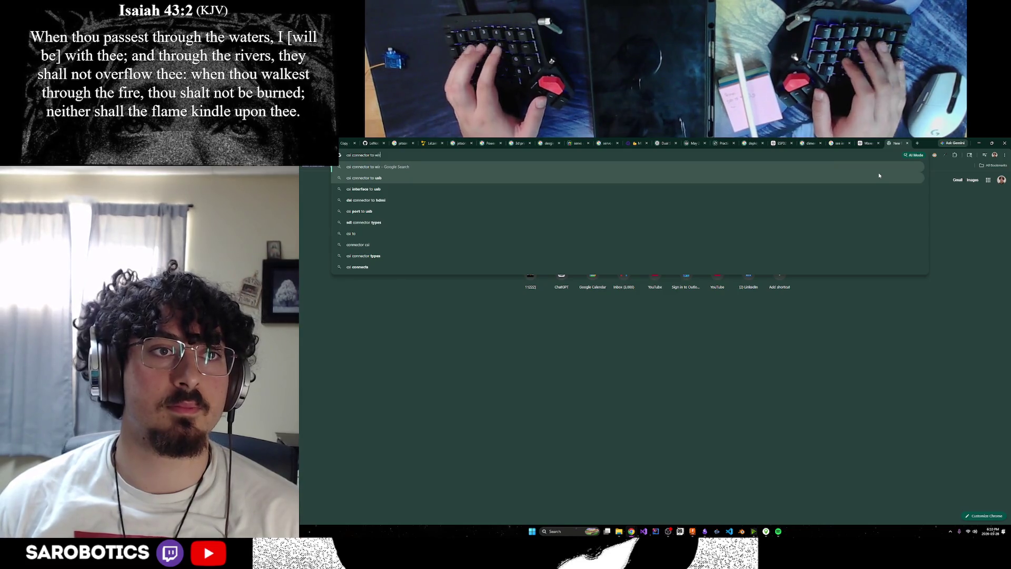
Run the 'csi connector to wire' search and preview the orange CSI FPC flexible cable image.
key("Return")
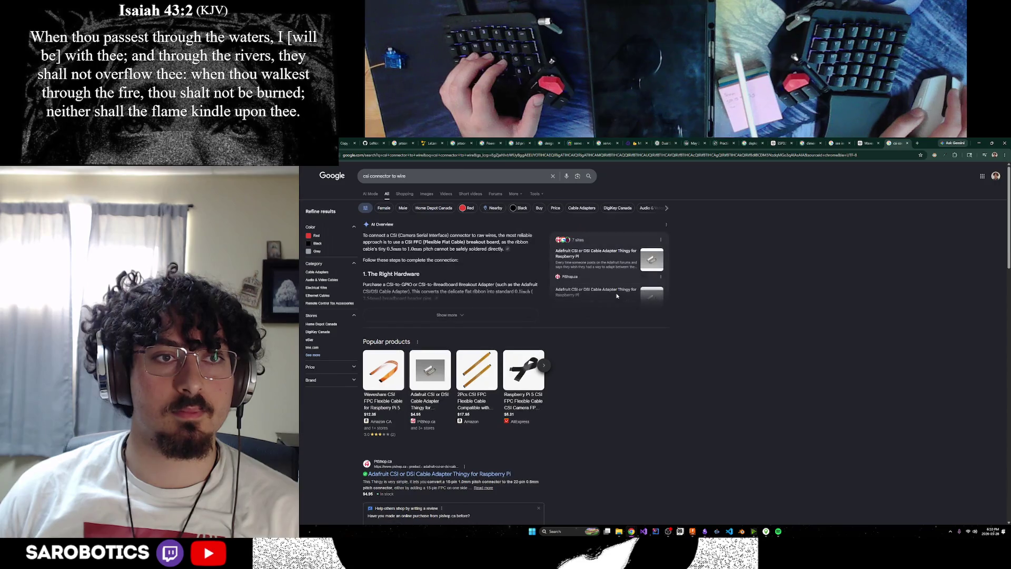
left_click_drag(461, 238, 440, 241)
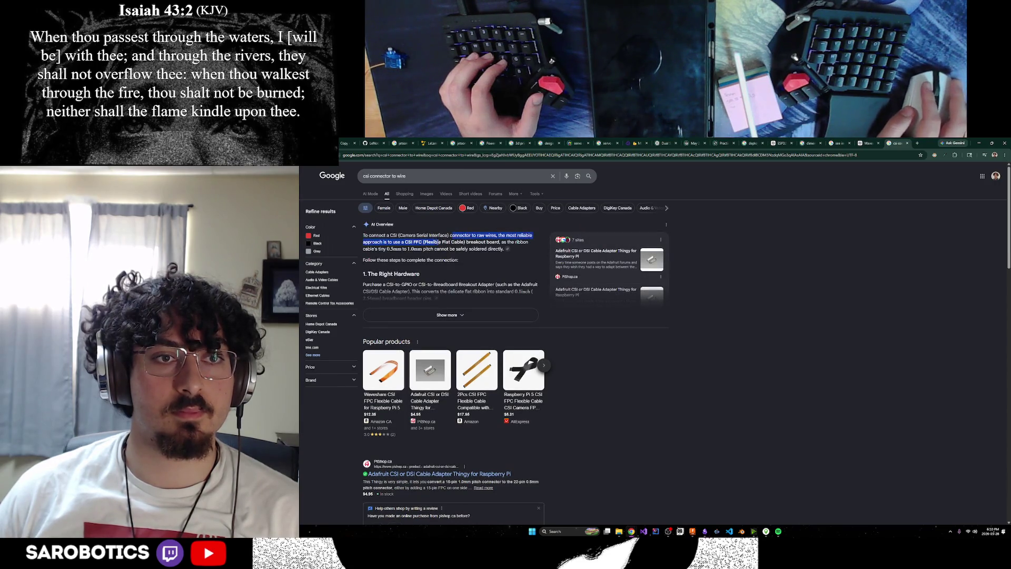
left_click(440, 256)
scroll(441, 255, "down", 2)
scroll(440, 256, "up", 2)
left_click(427, 194)
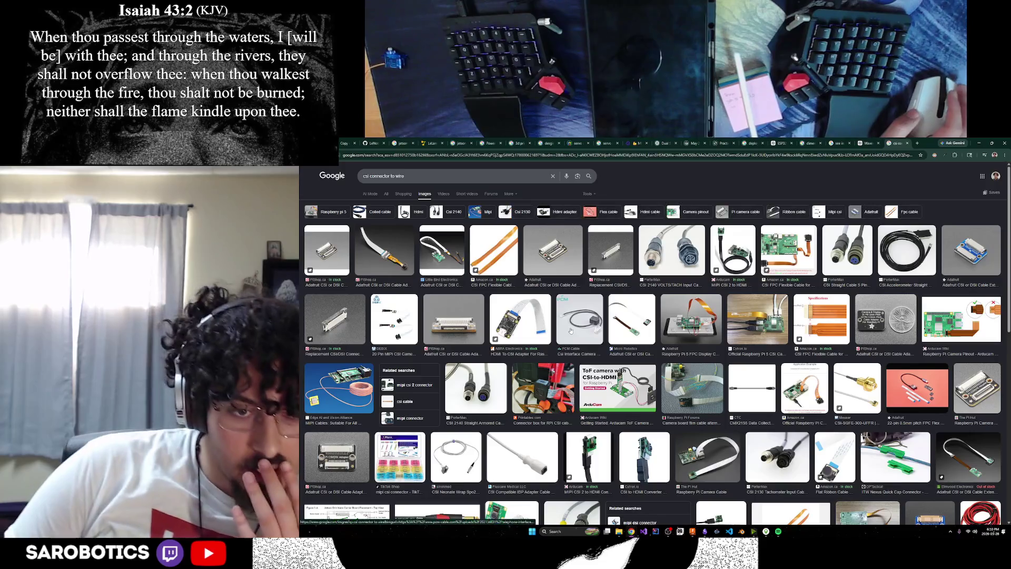
left_click(488, 263)
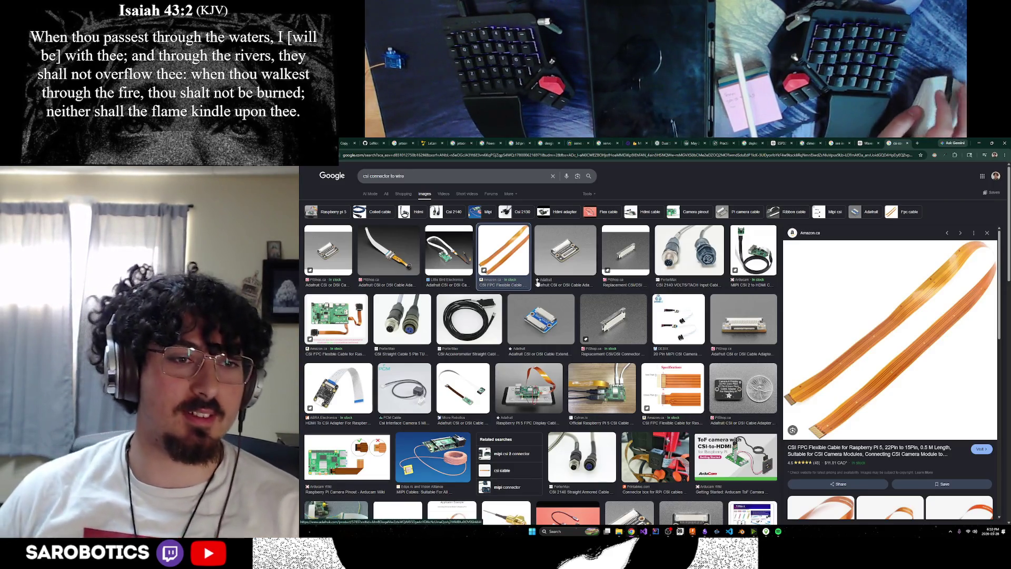
Compare the CSI cable images with the Waveshare camera conversation across browser tabs.
scroll(757, 388, "down", 2)
scroll(758, 387, "down", 4)
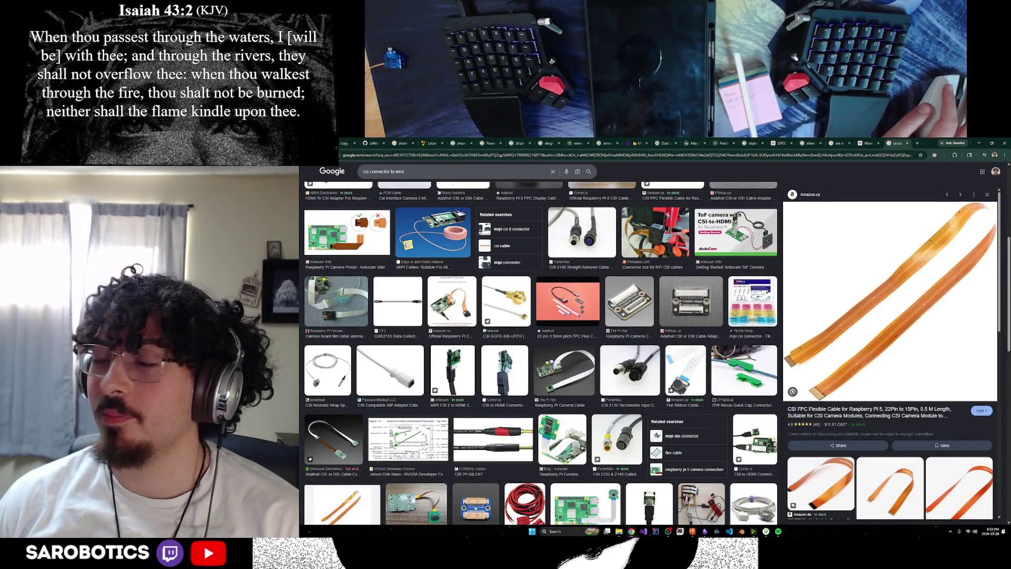
scroll(540, 353, "down", 5)
left_click(838, 143)
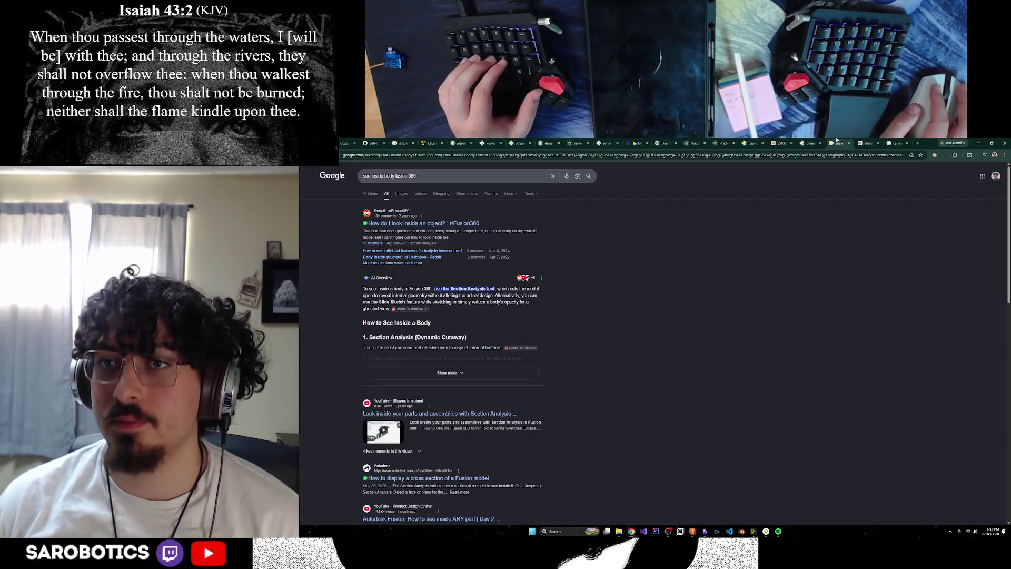
left_click(897, 142)
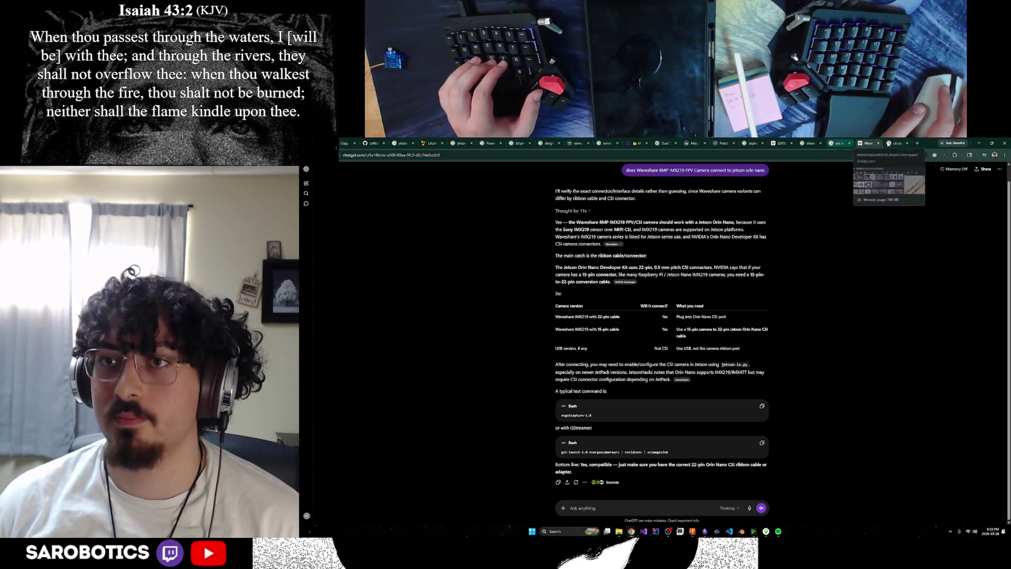
left_click(898, 143)
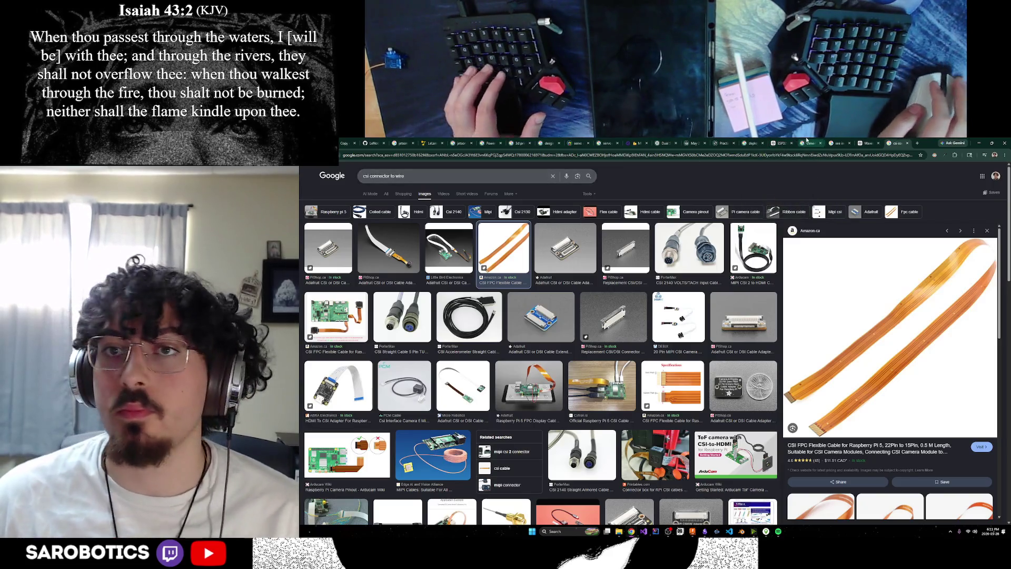
left_click(845, 141)
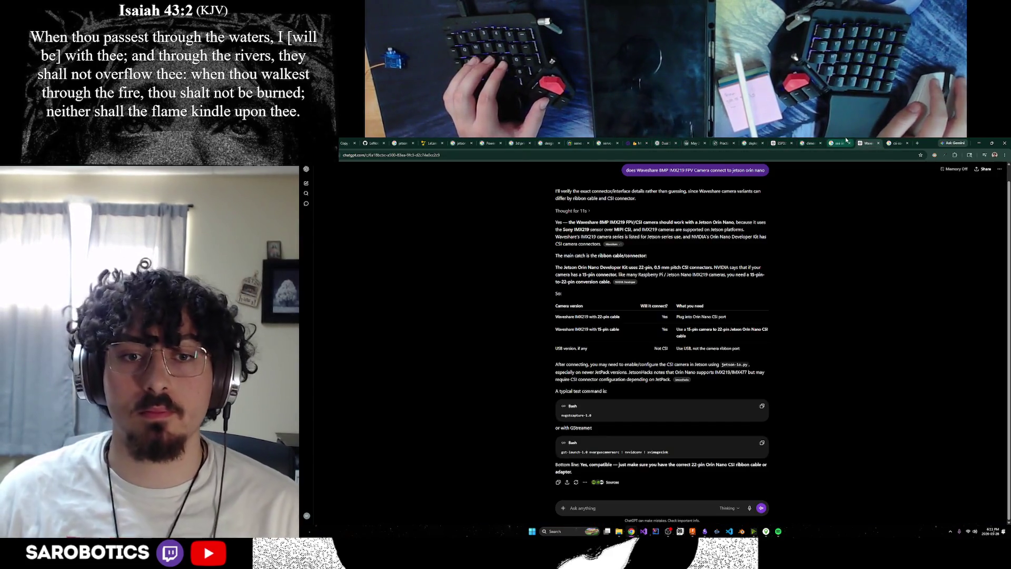
left_click(637, 435)
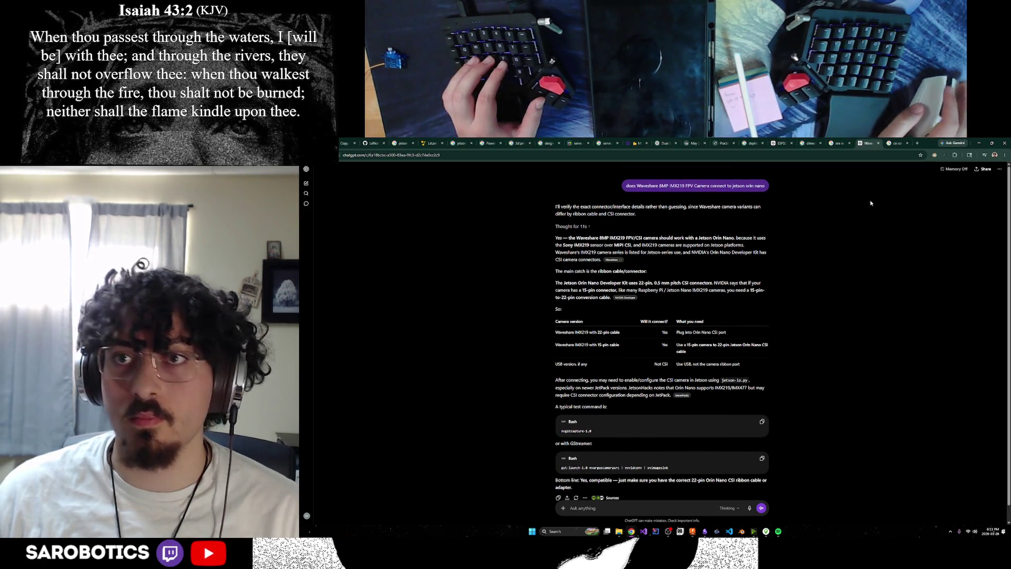
Highlight the 15-pin to 22-pin adapter note, then bring up the ESP32 servo conversation.
scroll(869, 232, "down", 1)
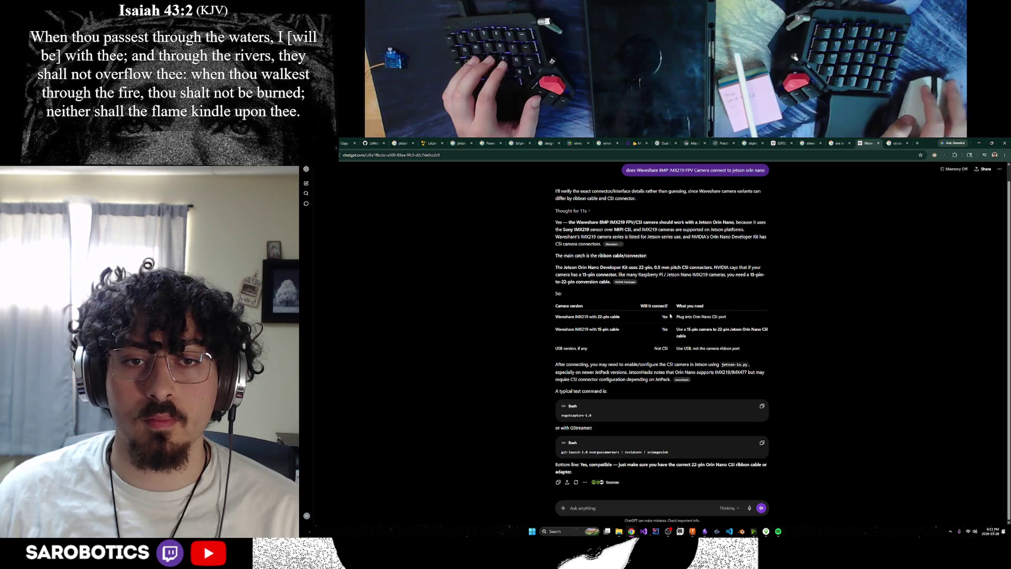
left_click_drag(714, 327, 741, 330)
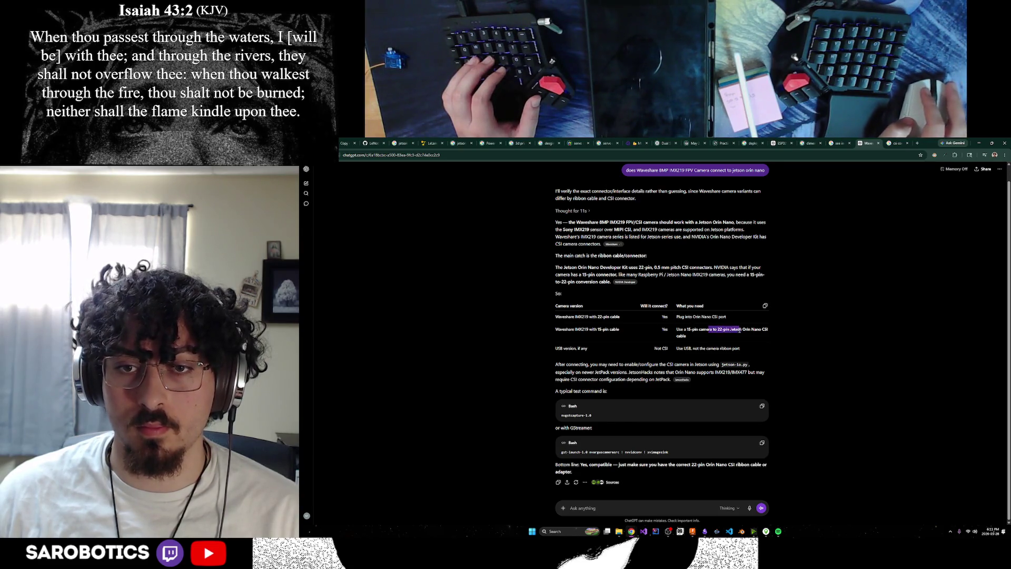
left_click(900, 143)
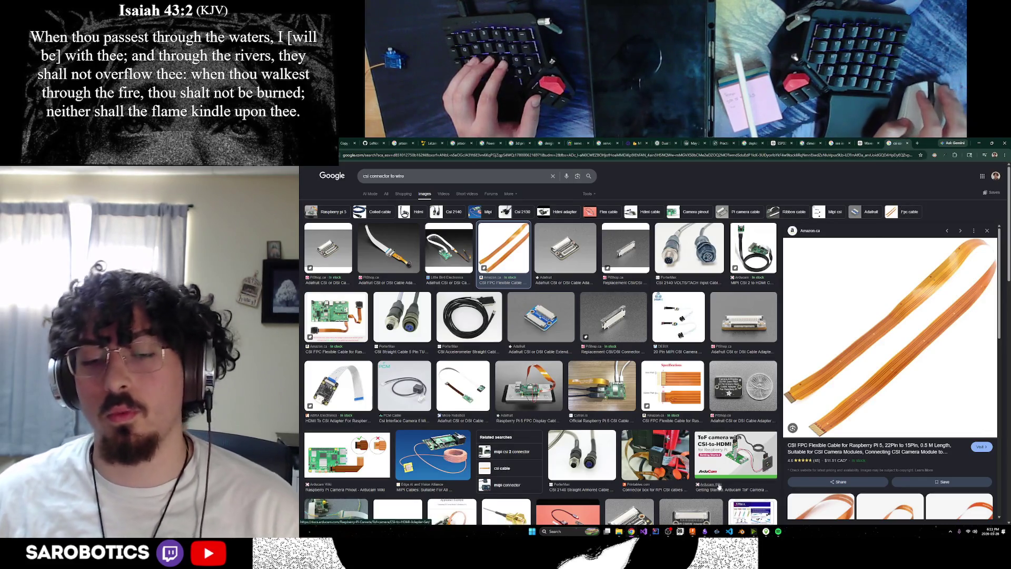
key("alt+Tab")
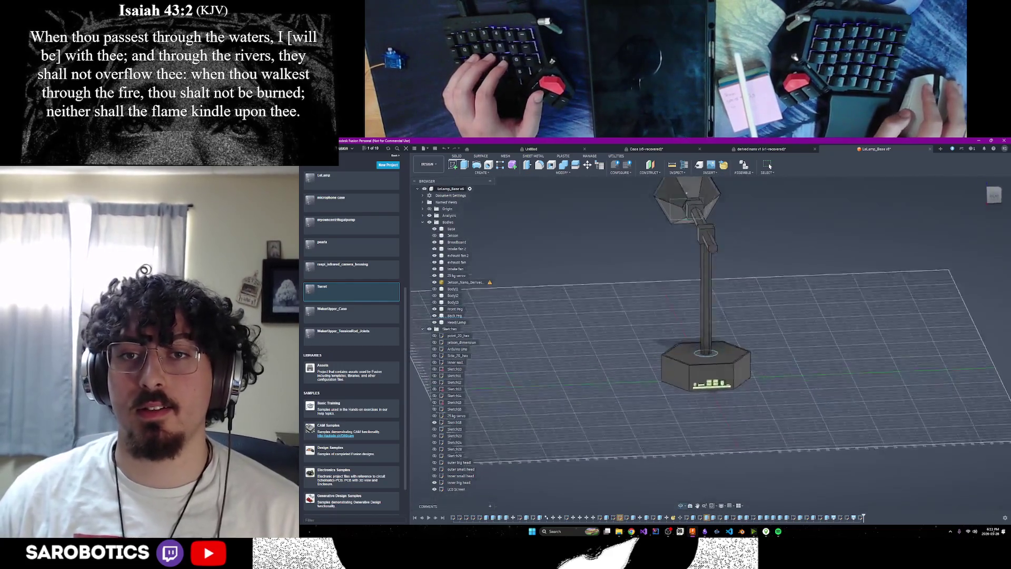
mouse_move(644, 528)
mouse_move(674, 506)
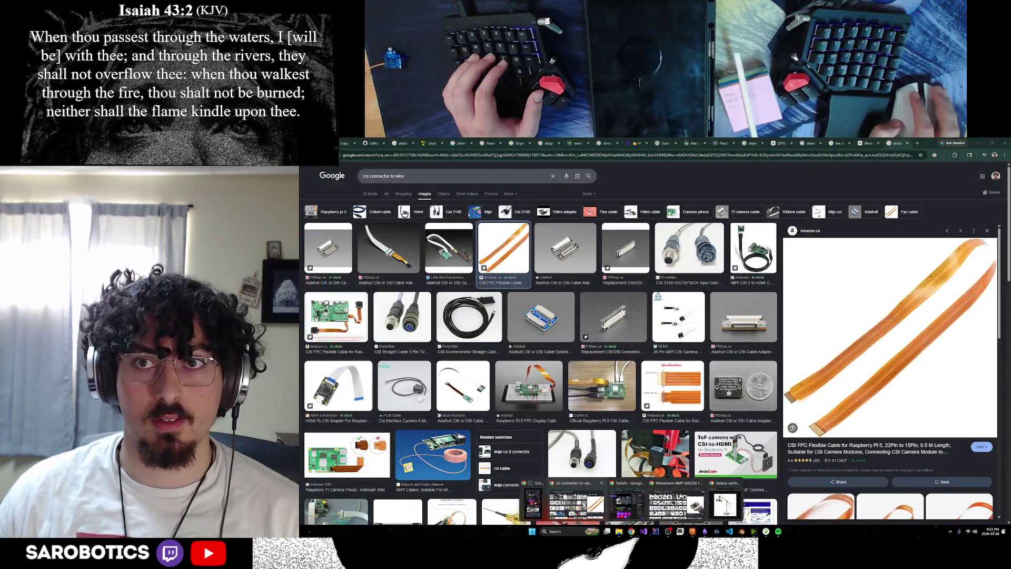
left_click(584, 504)
left_click(780, 143)
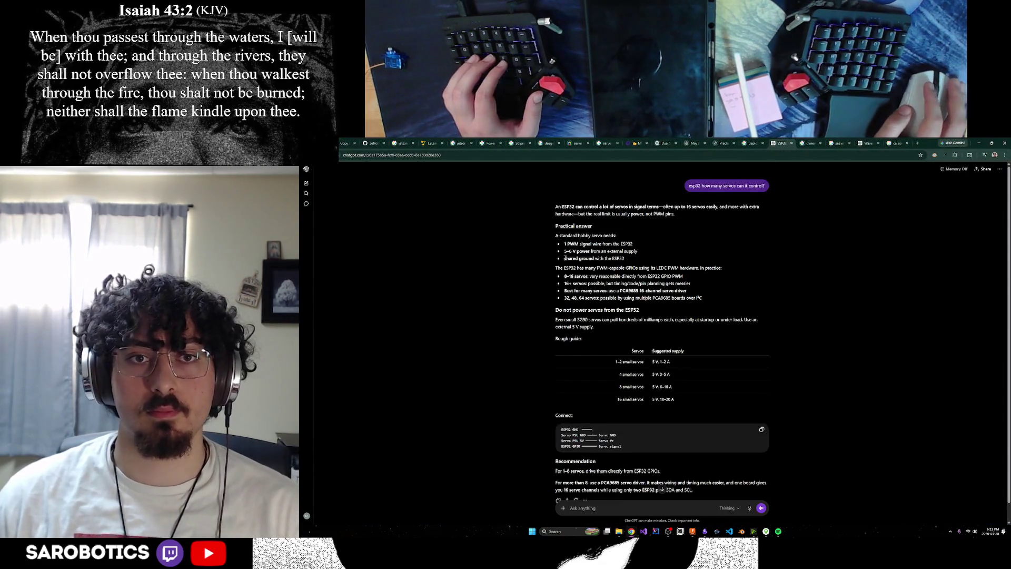
In the Waveshare IMX219–Jetson chat, select the '22-pin, 0.5 mm pitch CSI' spec text to search.
left_click(868, 143)
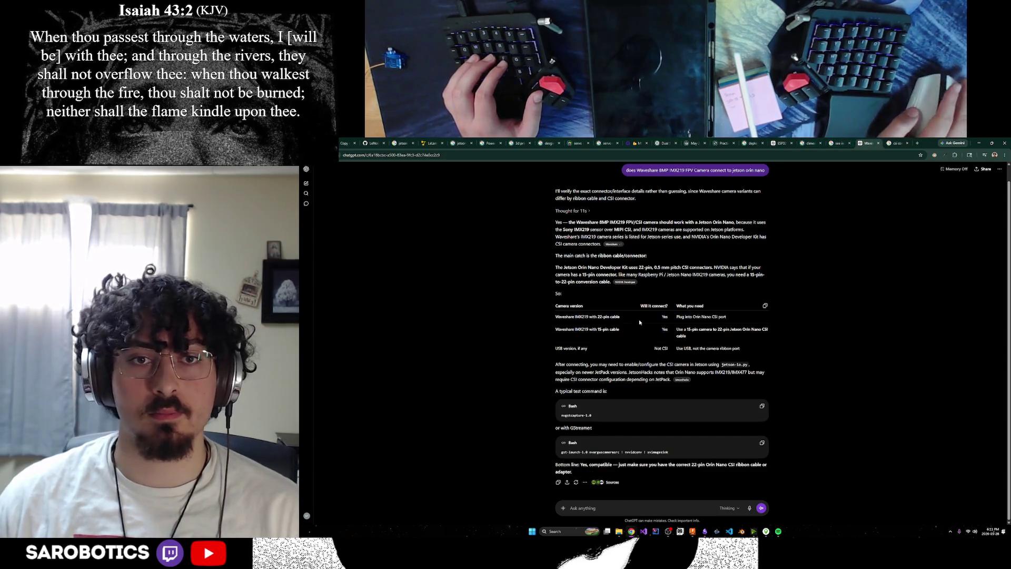
mouse_move(621, 222)
left_mouse_down()
mouse_move(730, 222)
mouse_move(623, 230)
mouse_move(703, 229)
left_mouse_up()
left_click(701, 232)
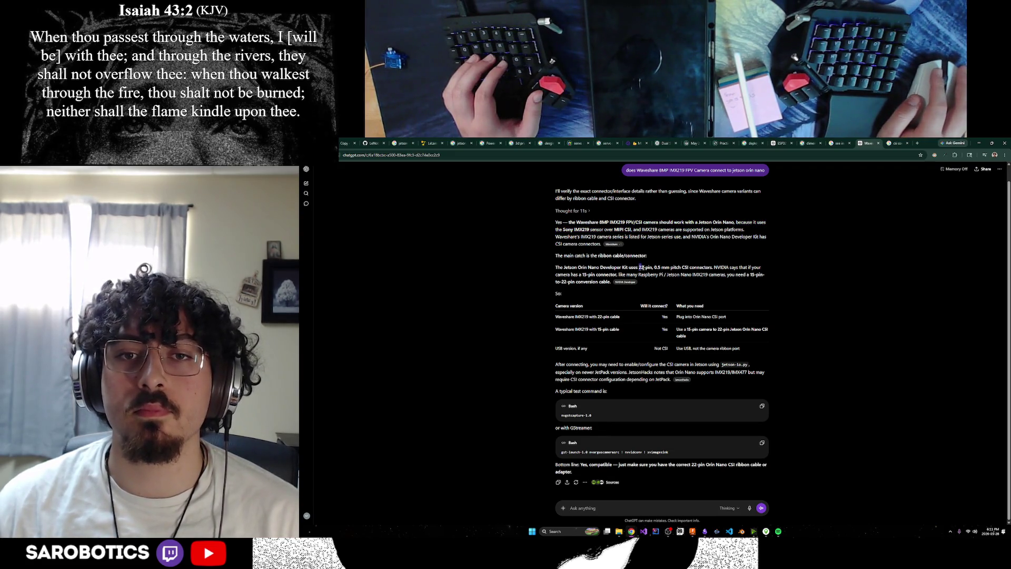
left_click_drag(641, 267, 672, 267)
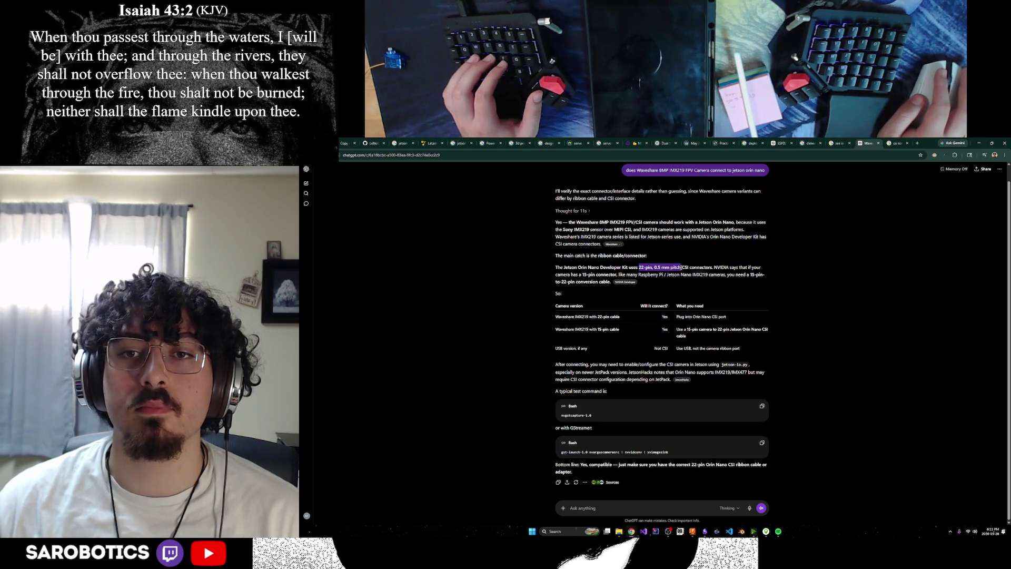
left_click_drag(681, 268, 682, 268)
left_click_drag(588, 274, 680, 268)
left_click(635, 270)
left_click(767, 314)
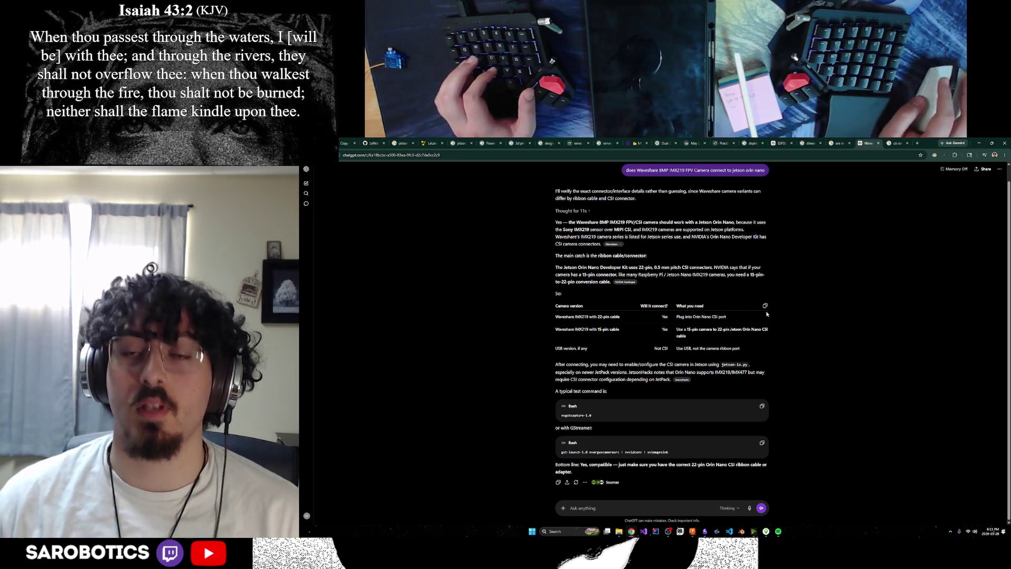
mouse_move(690, 267)
left_mouse_down()
mouse_move(639, 268)
mouse_move(877, 189)
mouse_move(897, 144)
mouse_move(881, 156)
left_mouse_up()
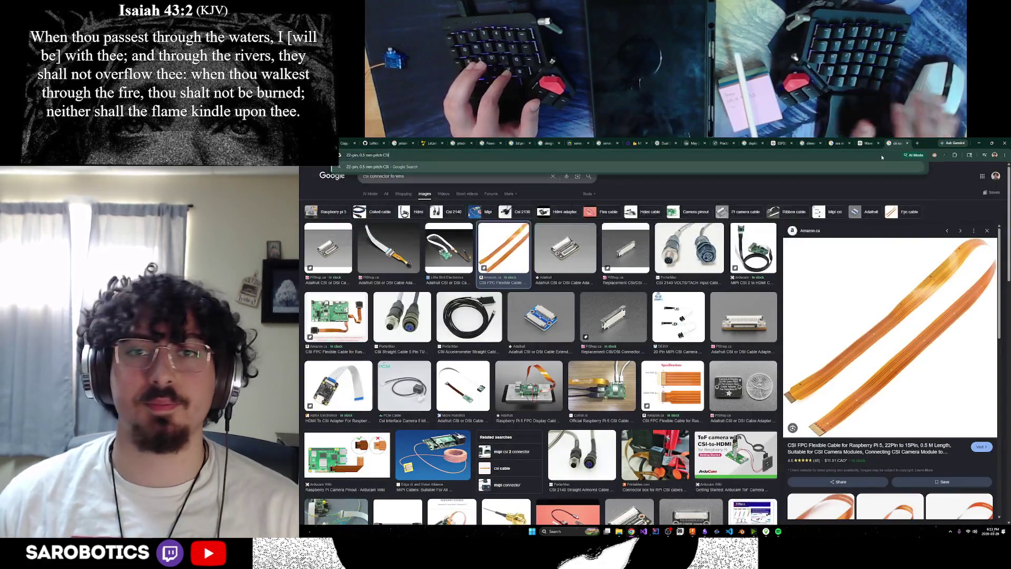
Search '22-pin, 0.5 mm pitch CSI', browse the FPC cable image results, then return to ChatGPT.
key("Return")
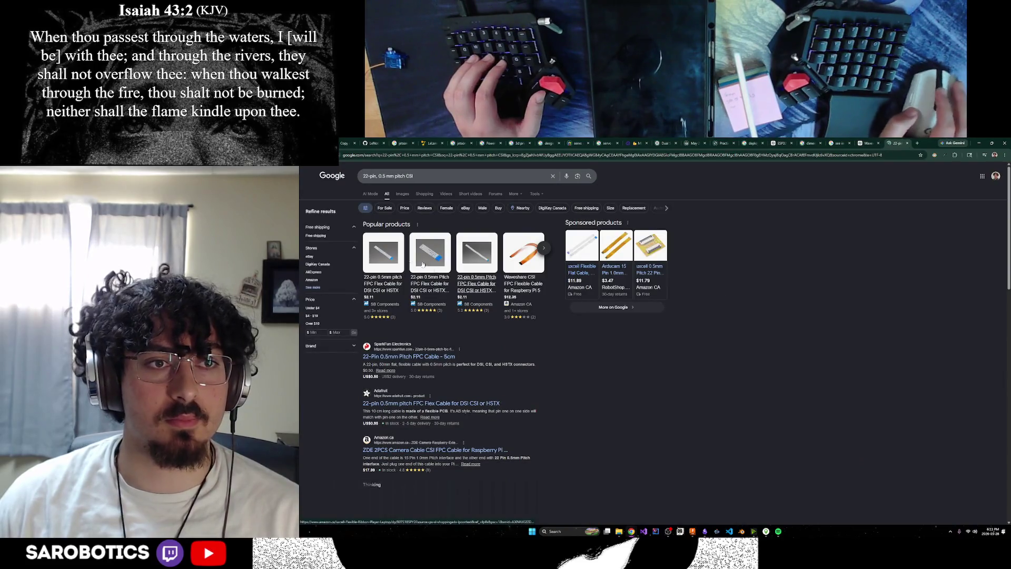
left_click(402, 195)
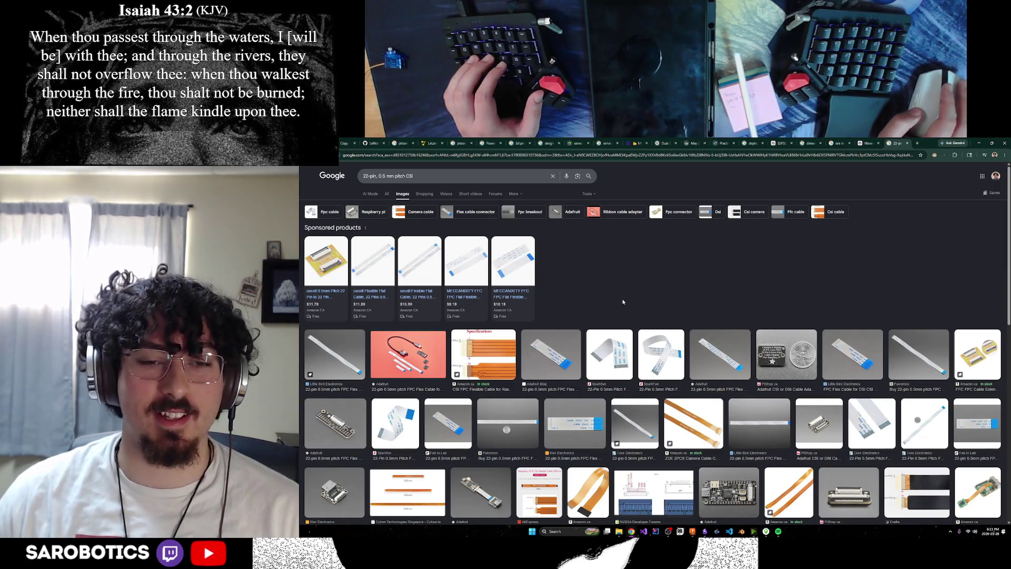
scroll(624, 302, "down", 2)
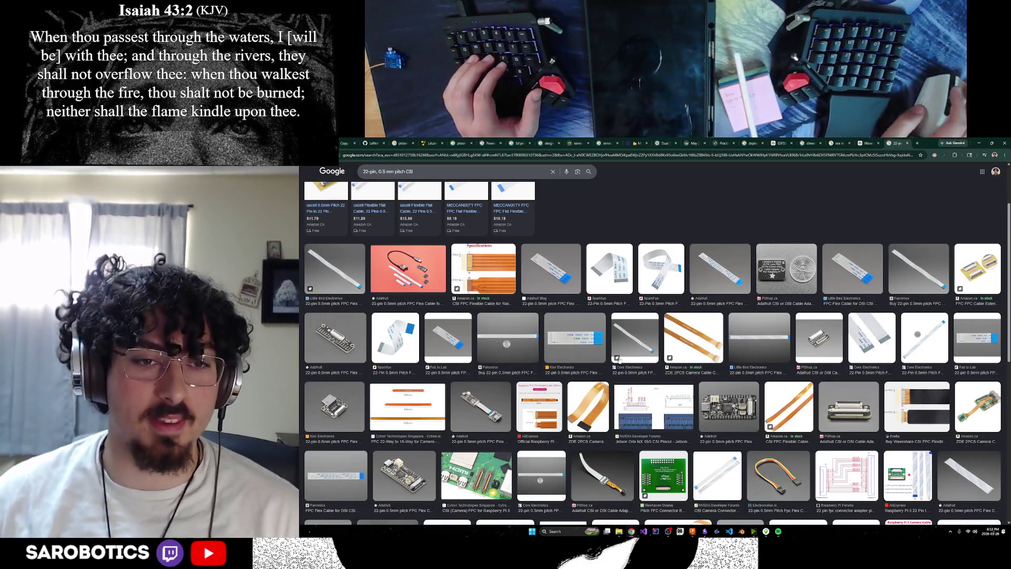
scroll(479, 400, "down", 1)
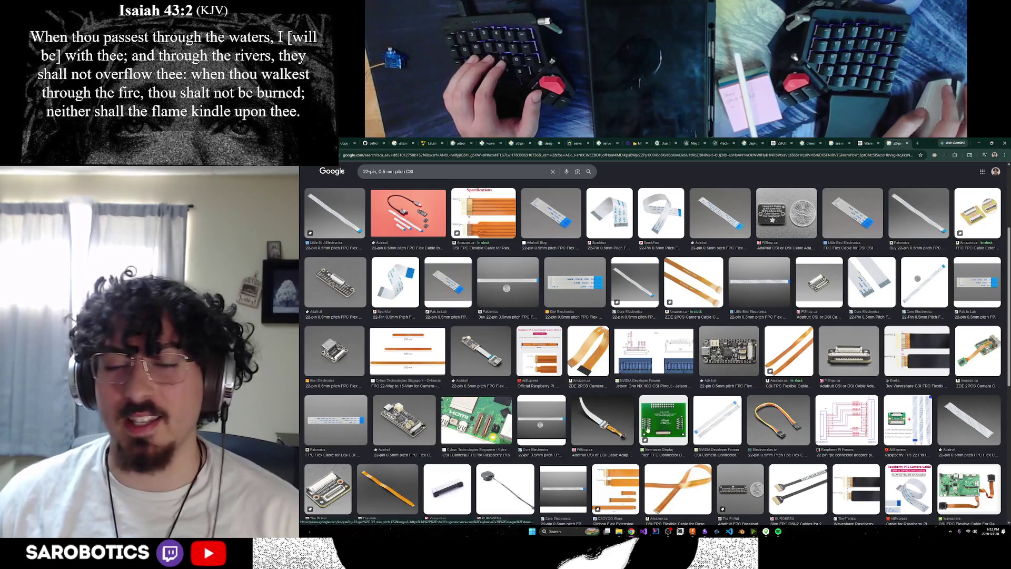
scroll(352, 246, "up", 2)
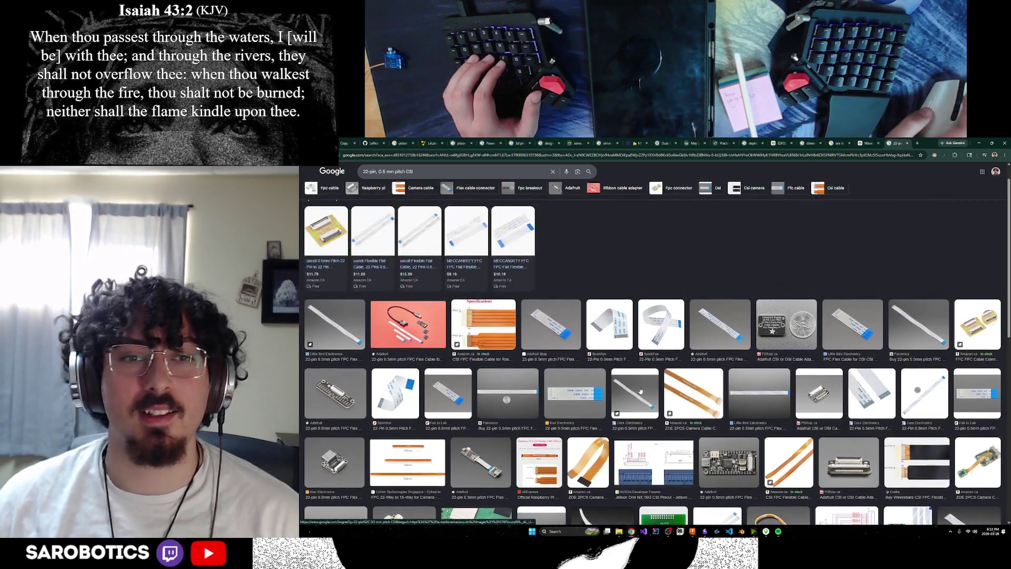
left_click(864, 144)
left_click(634, 508)
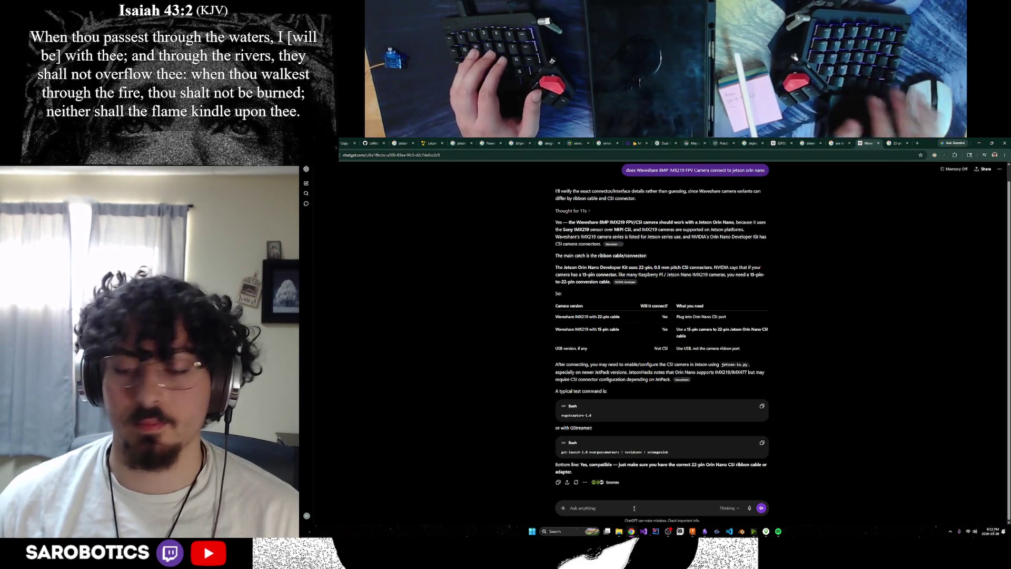
Ask ChatGPT 'how wide is the 22-pin, 0.5 mm pitch CSI', getting about 12 mm.
type("how wide is")
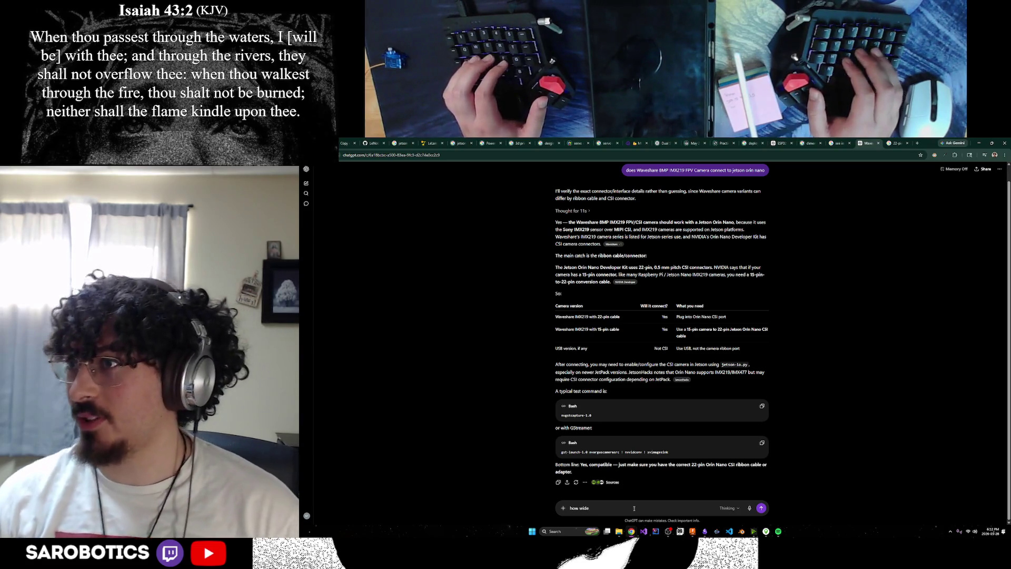
type("the 22-pin, 0.5 mm pitch CSI")
key("Return")
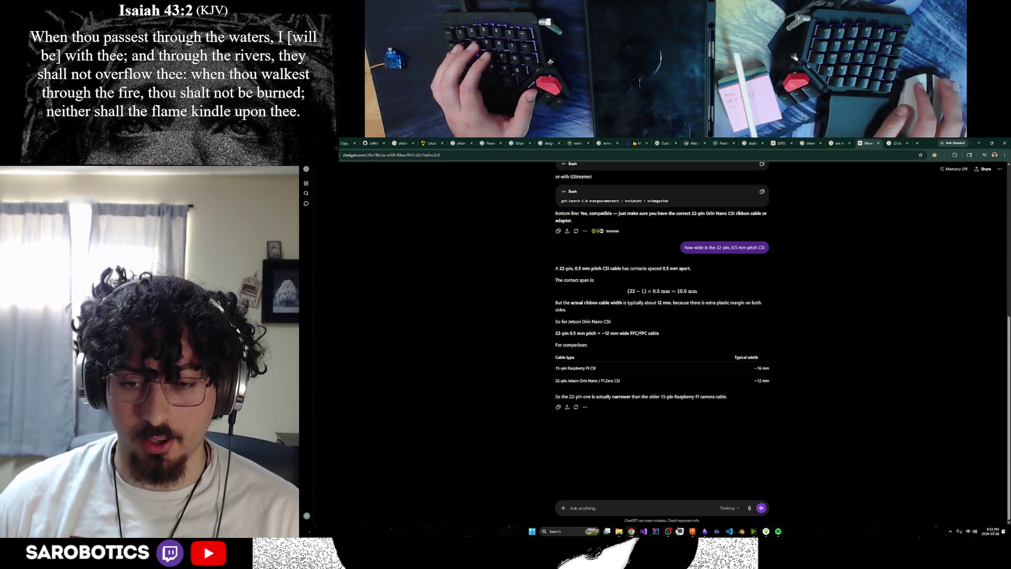
left_click(768, 532)
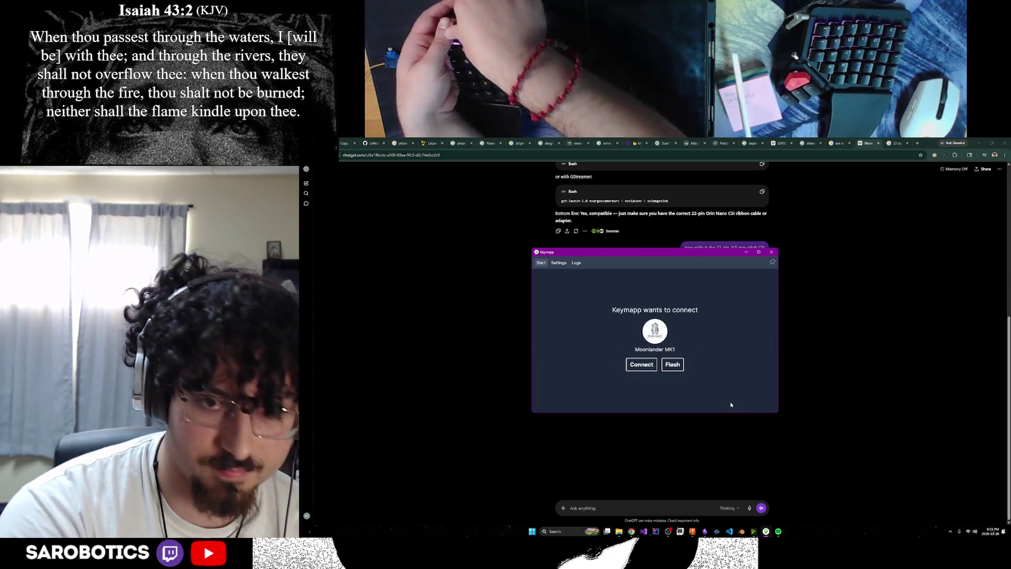
left_click(641, 365)
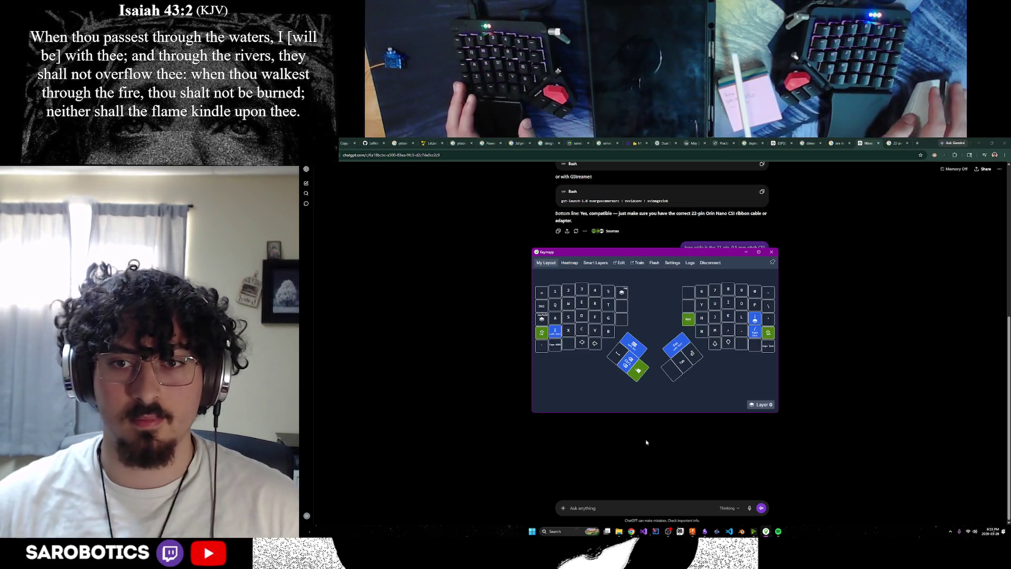
left_click(771, 252)
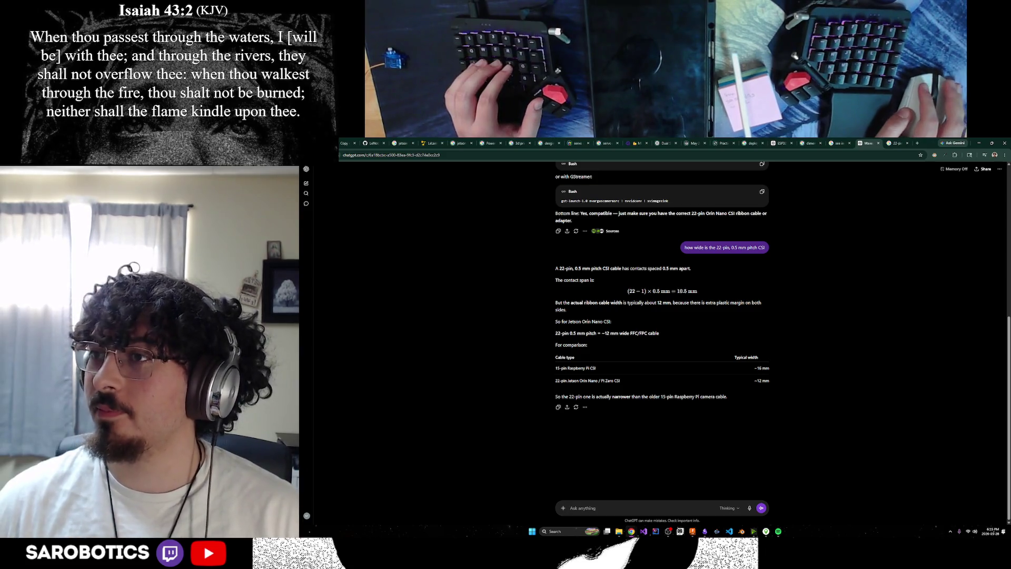
scroll(861, 293, "up", 3)
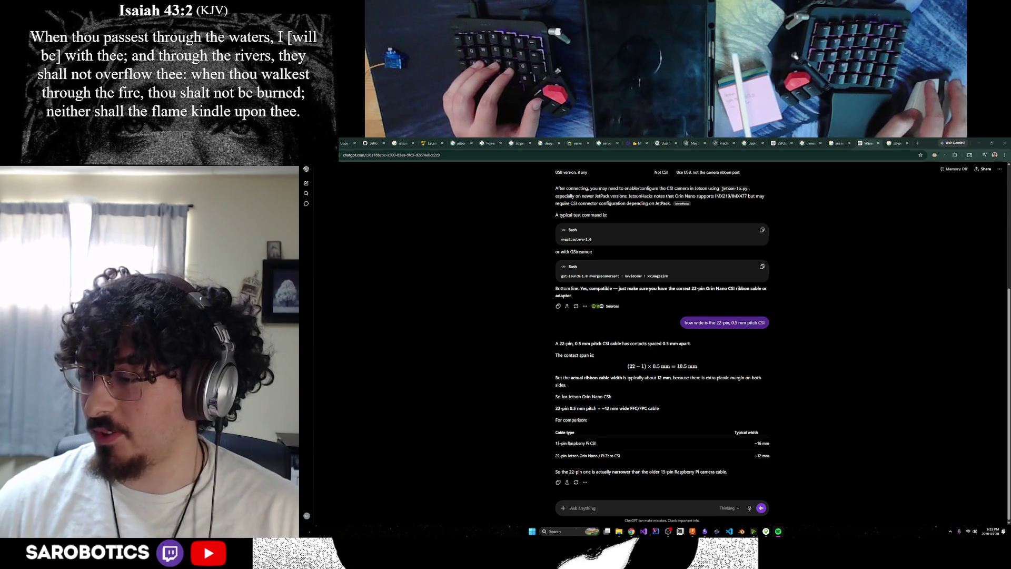
Leave the ChatGPT cable-width answer and switch back to the 22-pin CSI cable image results.
left_click(853, 493)
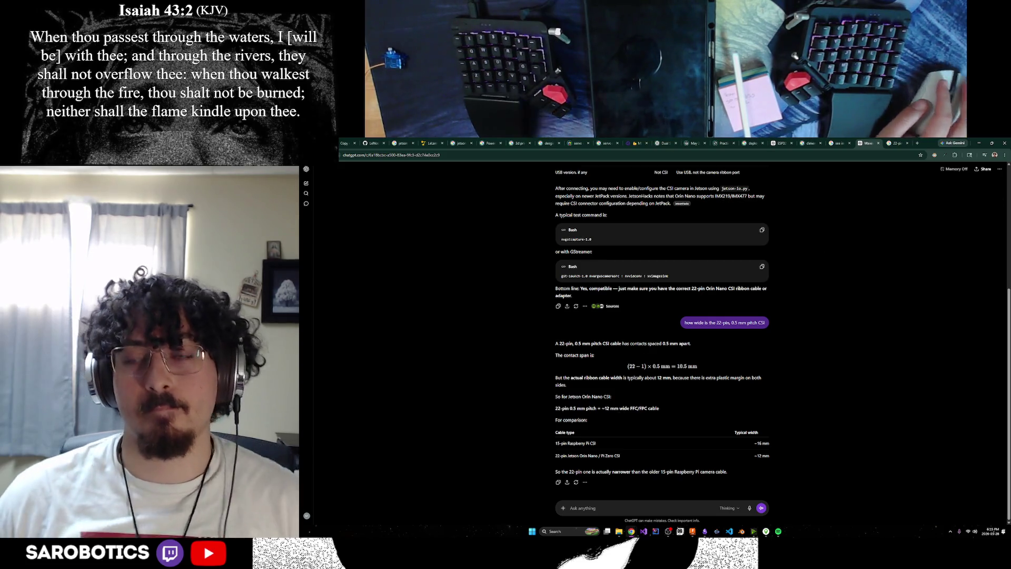
key("ctrl+Tab")
scroll(440, 179, "up", 1)
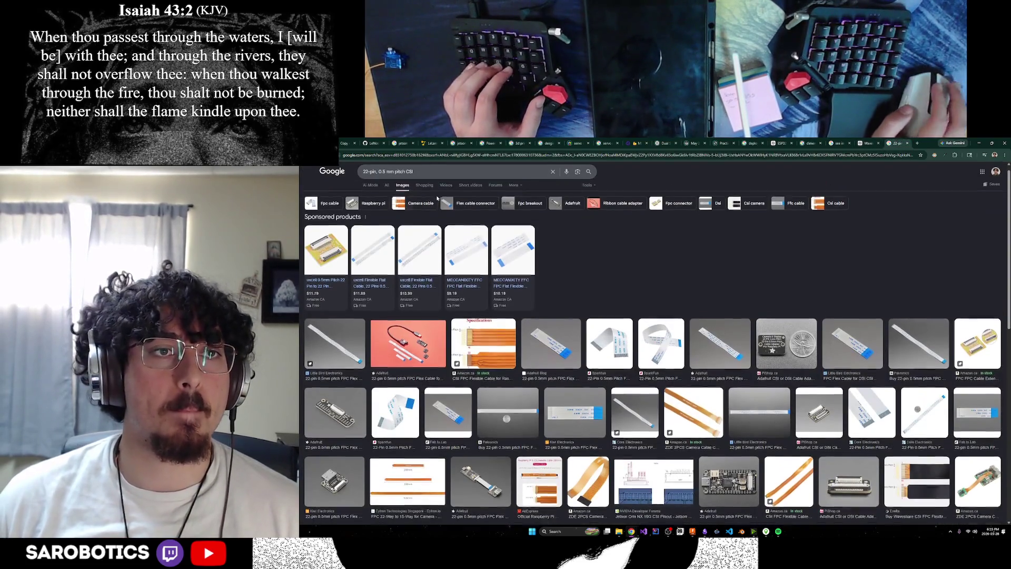
Search '22-pin, 0.5 mm pitch CSI width' and check the PiShop CSI cable adapter page.
left_click(440, 179)
type("width")
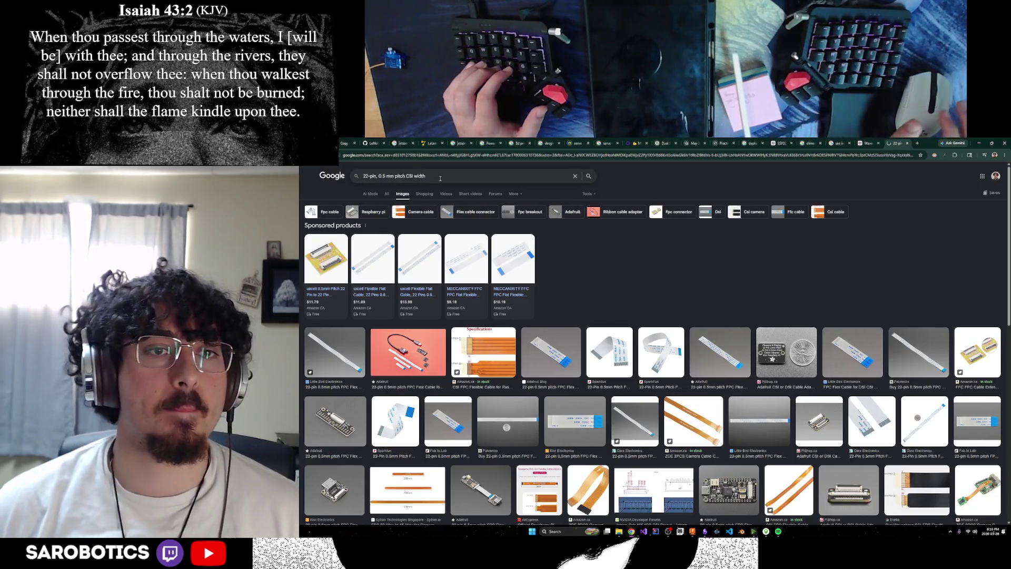
key("Return")
left_click(386, 194)
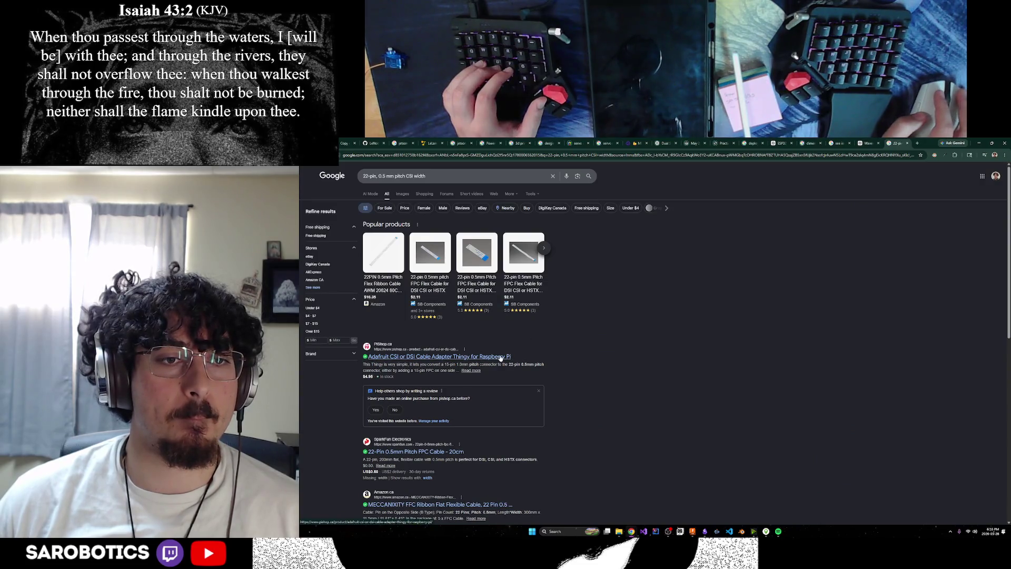
left_click(501, 358)
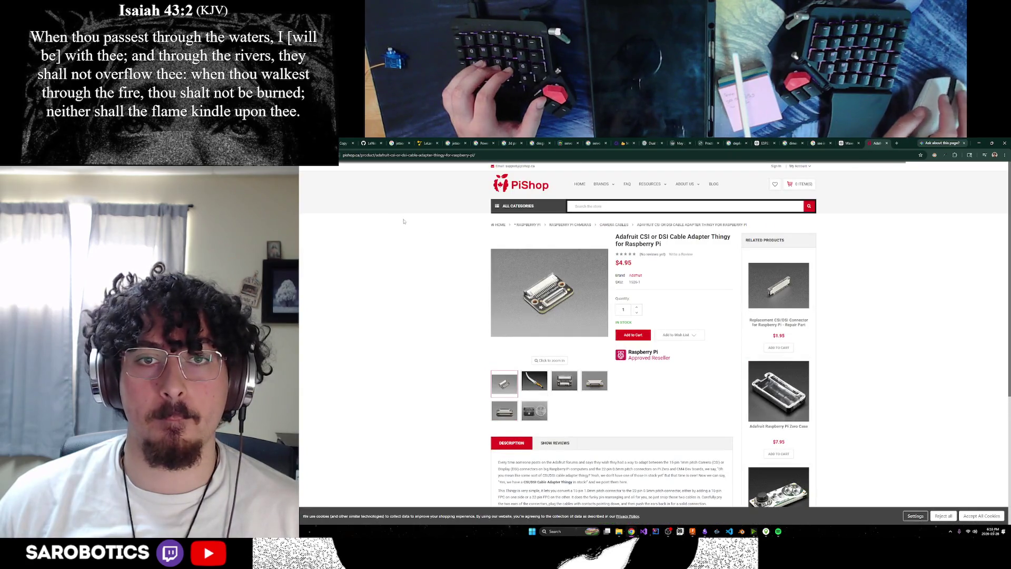
key("alt+Left")
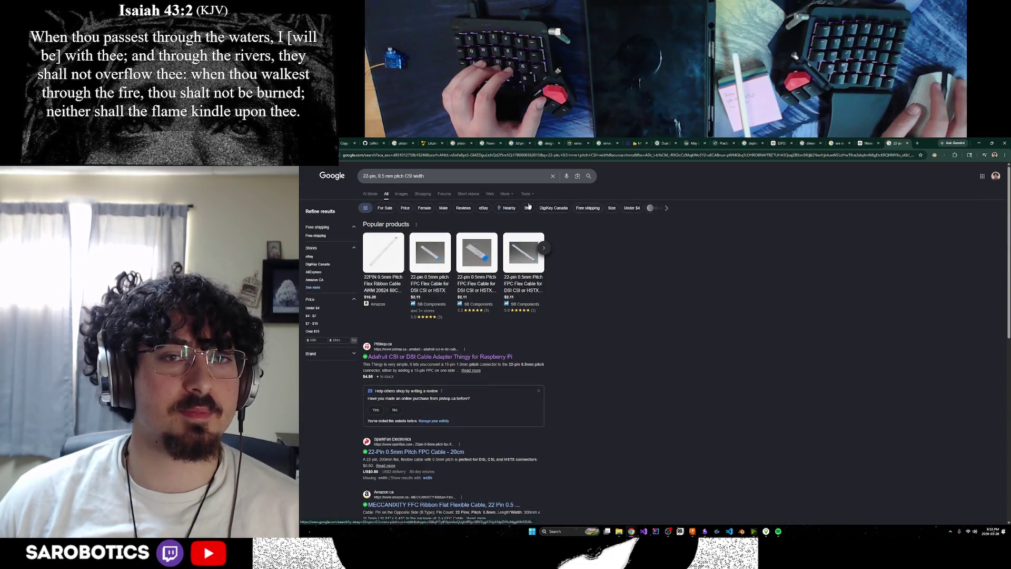
Return to the ChatGPT width answer, then bring the Fusion 360 lamp design forward.
left_click(869, 143)
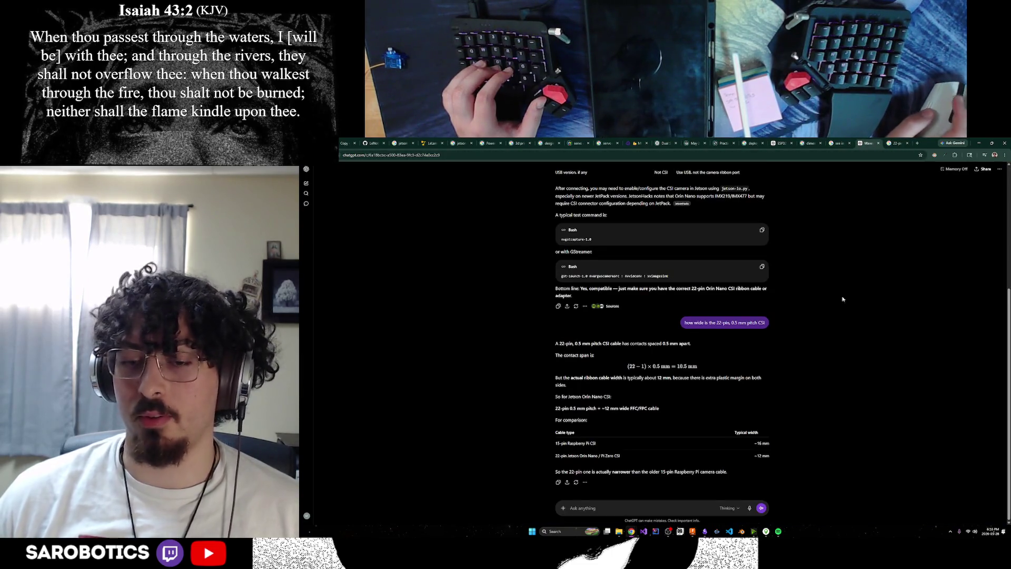
left_click(692, 532)
left_click(693, 531)
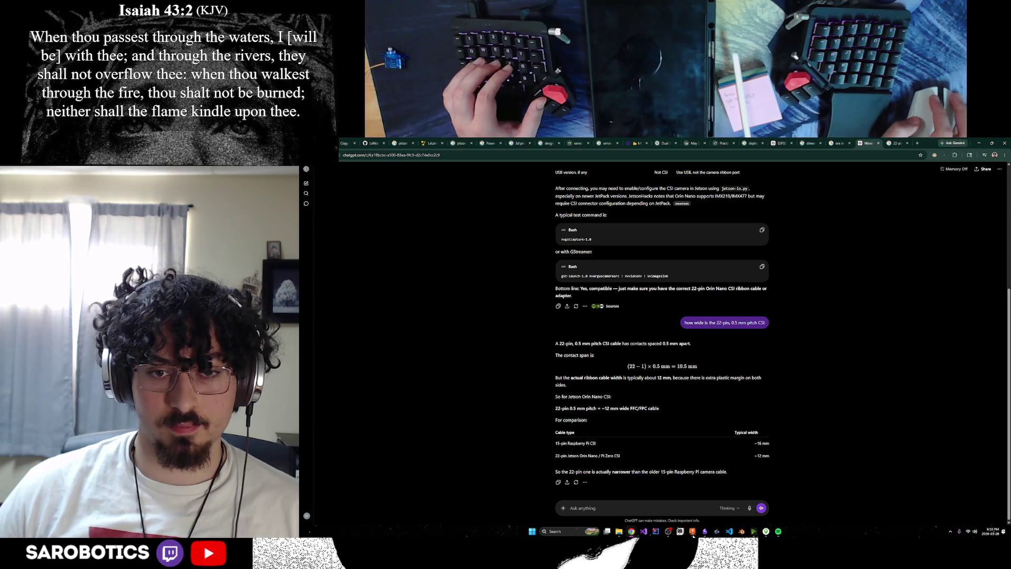
left_click(692, 531)
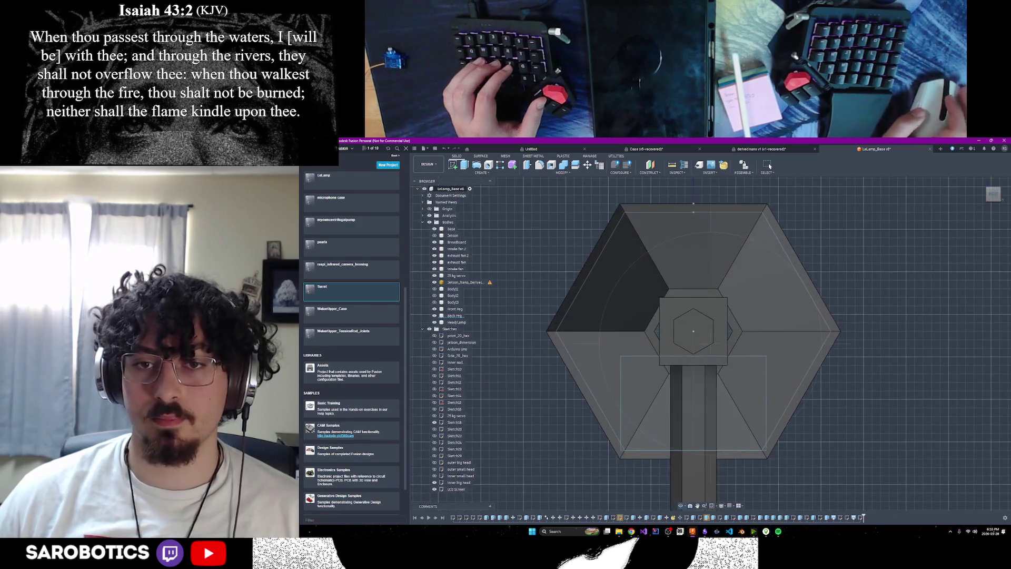
Measure the hexagonal camera opening at 23.383 mm edge to edge, then view the whole lamp.
key("i")
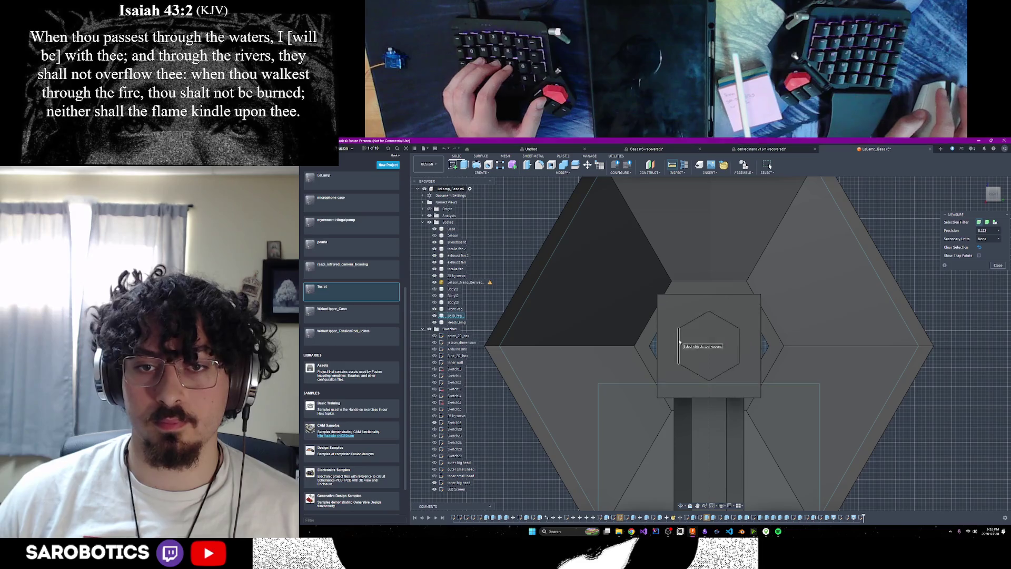
left_click(679, 343)
left_click(740, 346)
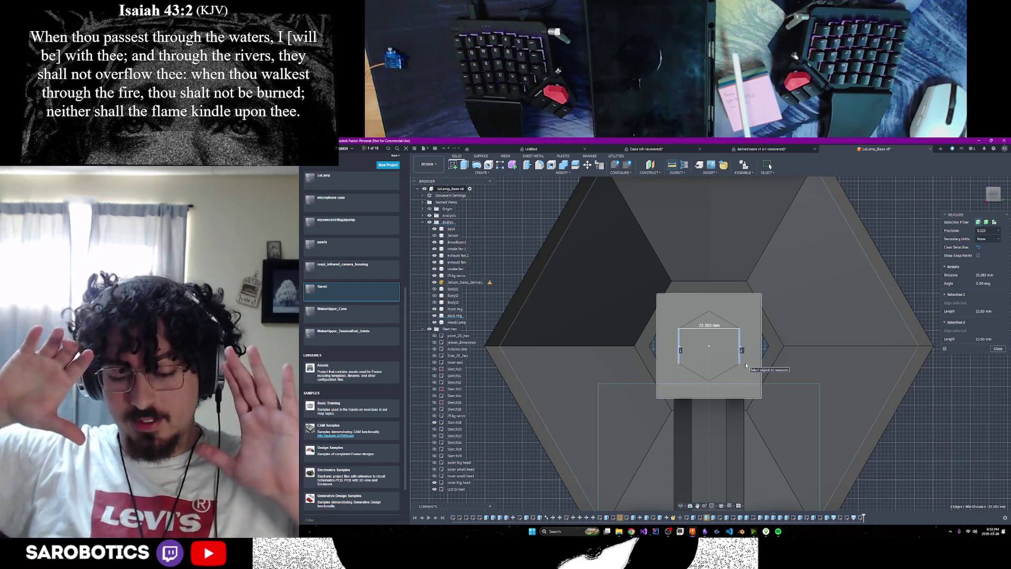
scroll(715, 396, "down", 5)
key("Escape")
middle_click_drag(738, 316, 766, 296, "shift")
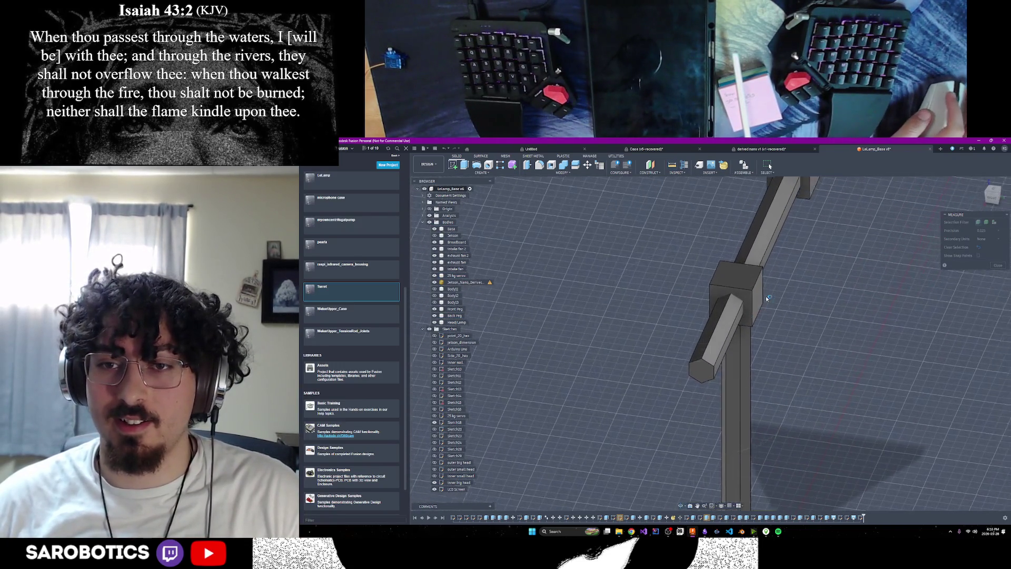
left_click(994, 196)
middle_click_drag(737, 343, 806, 337, "shift")
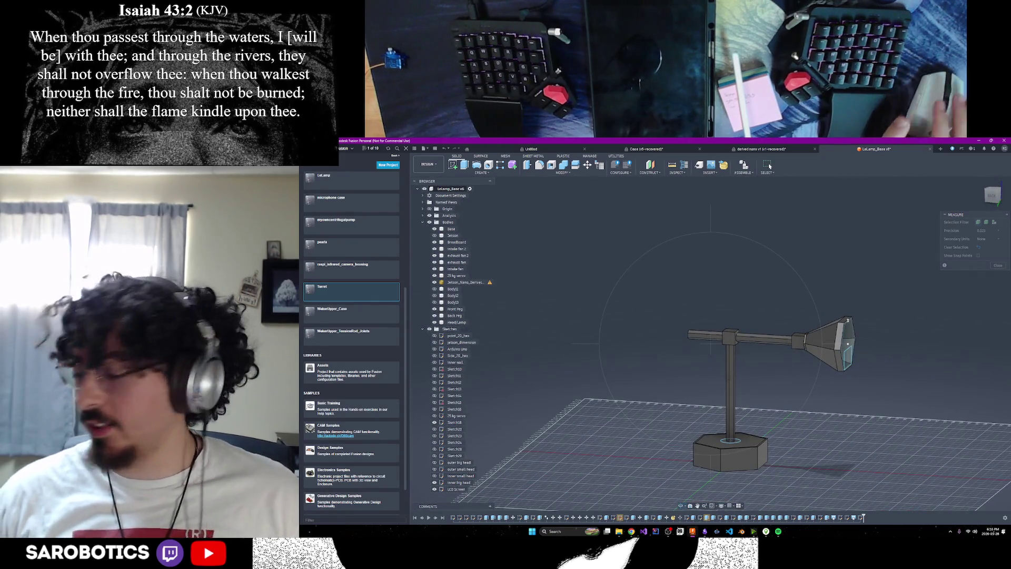
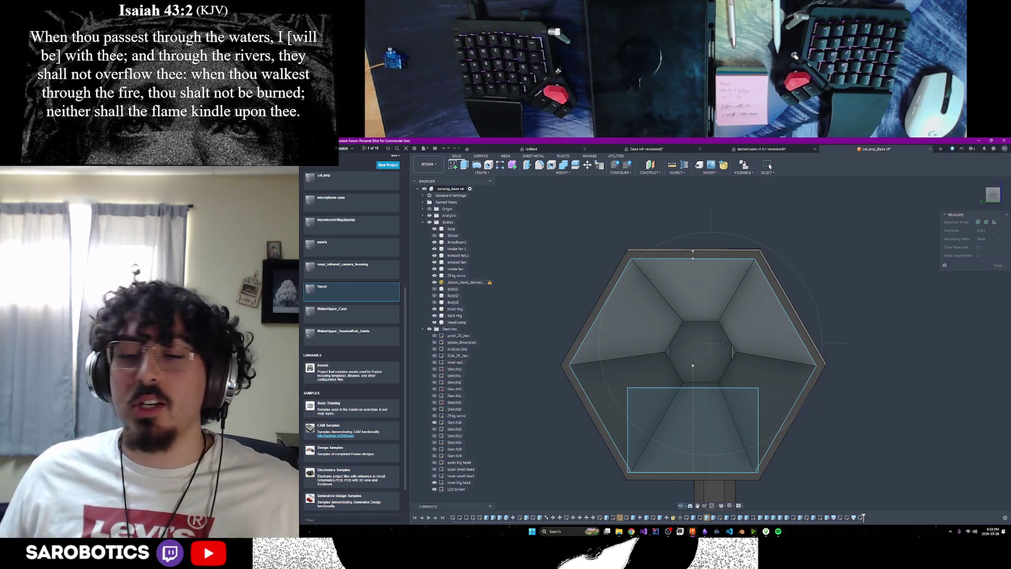
Select the rectangular screen profile on the lamp head to read its area and loop length.
mouse_move(703, 240)
middle_mouse_down("shift")
mouse_move(707, 395)
mouse_move(719, 357)
middle_mouse_up("shift")
middle_click_drag(704, 322, 723, 292, "shift")
scroll(723, 295, "up", 6)
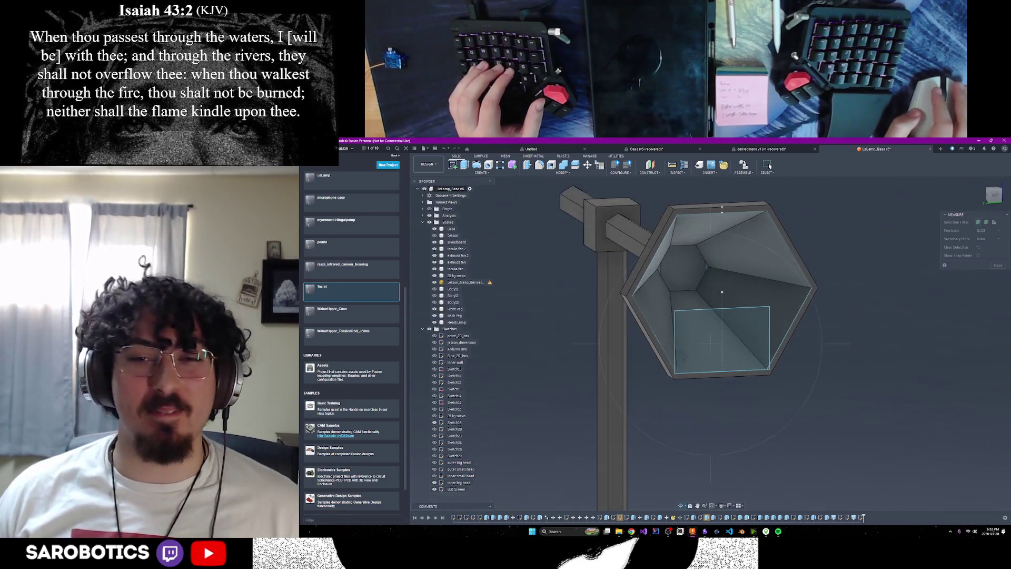
scroll(727, 315, "down", 5)
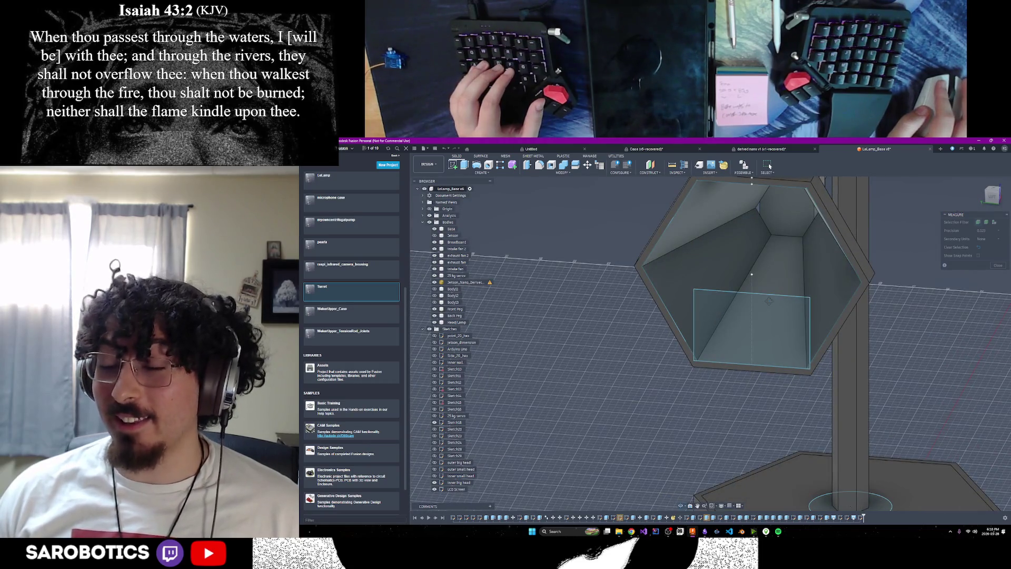
middle_click_drag(769, 300, 770, 302, "shift")
middle_click_drag(770, 165, 769, 166, "shift")
right_click(687, 364)
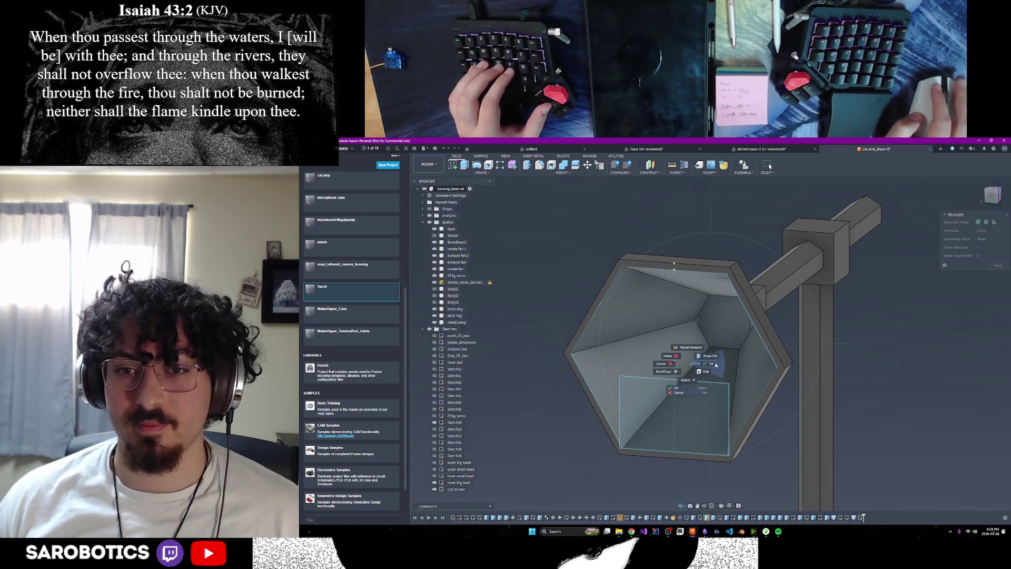
left_click(716, 364)
left_click(676, 419)
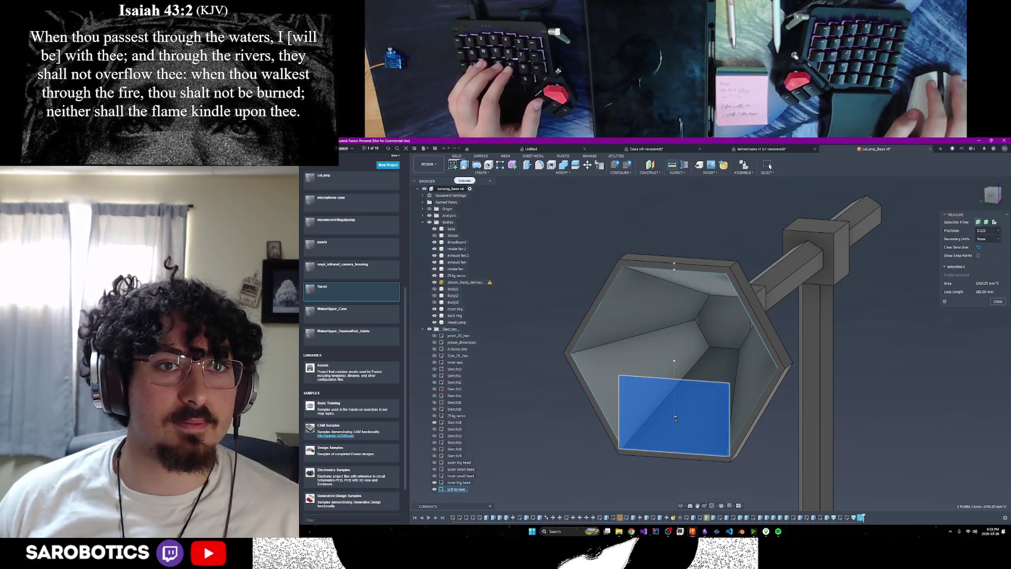
scroll(702, 319, "down", 3)
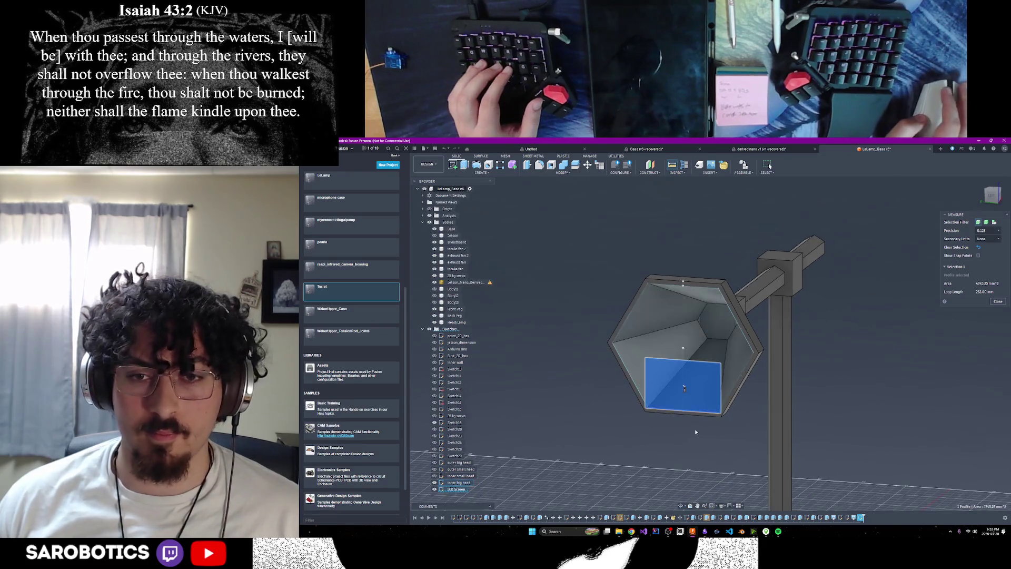
Orbit around the lamp head to check the measured screen profile, then clear the selection.
left_click(681, 507)
left_click_drag(685, 380, 712, 356)
right_click(712, 356)
left_click(724, 355)
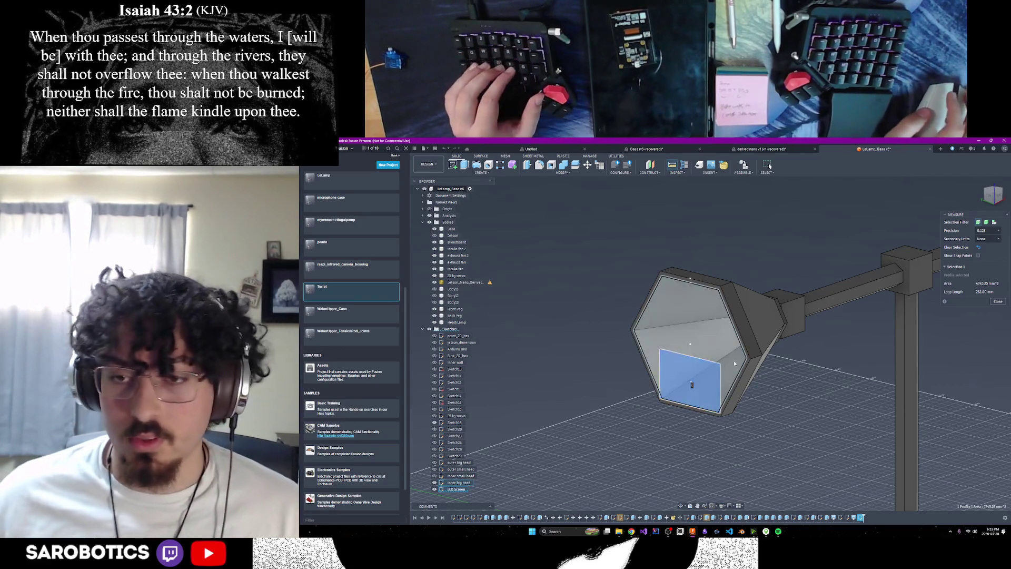
middle_click_drag(738, 402, 769, 369, "shift")
middle_click_drag(685, 326, 706, 316, "shift")
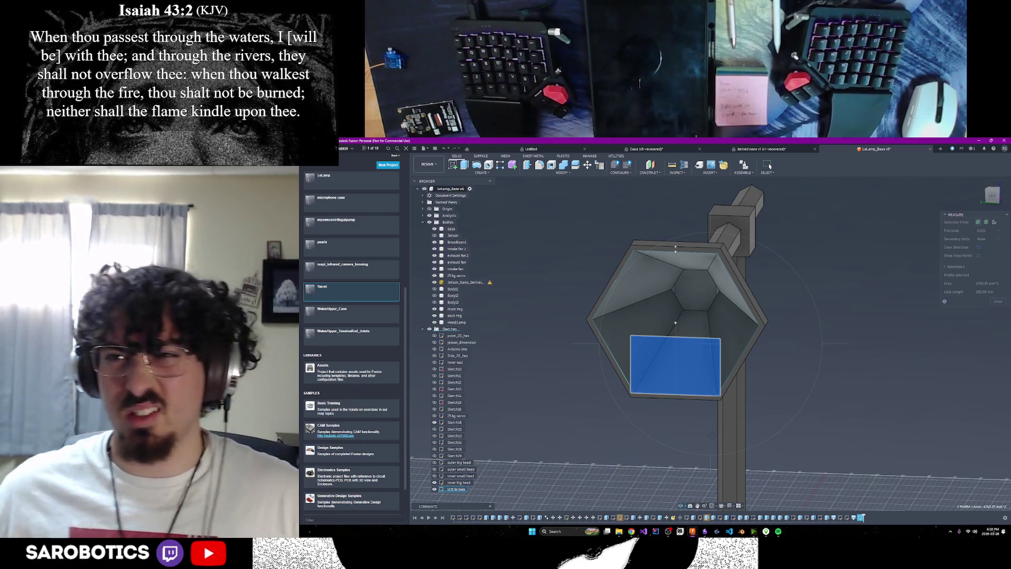
scroll(679, 379, "up", 1)
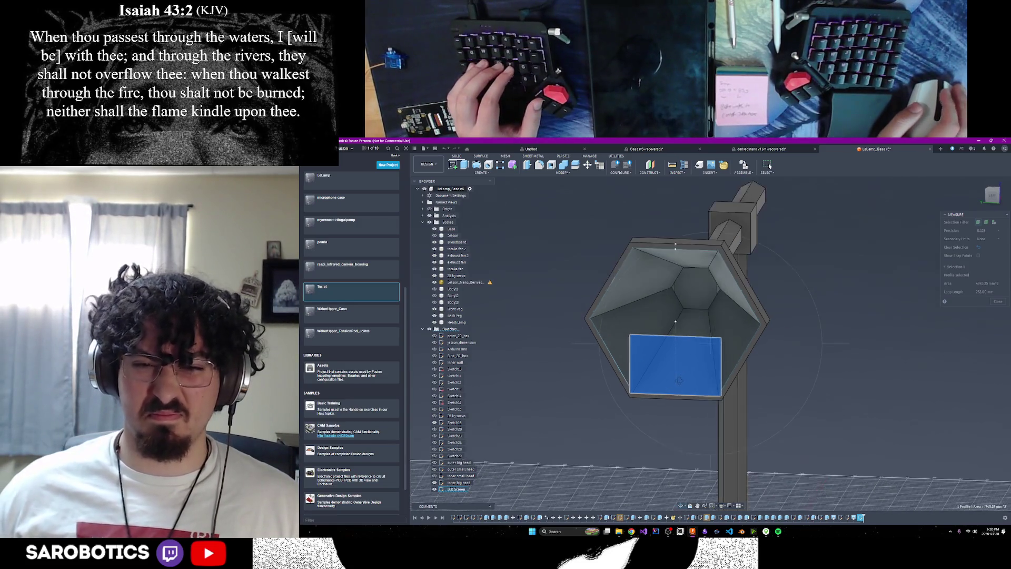
scroll(680, 379, "up", 1)
scroll(681, 358, "up", 2)
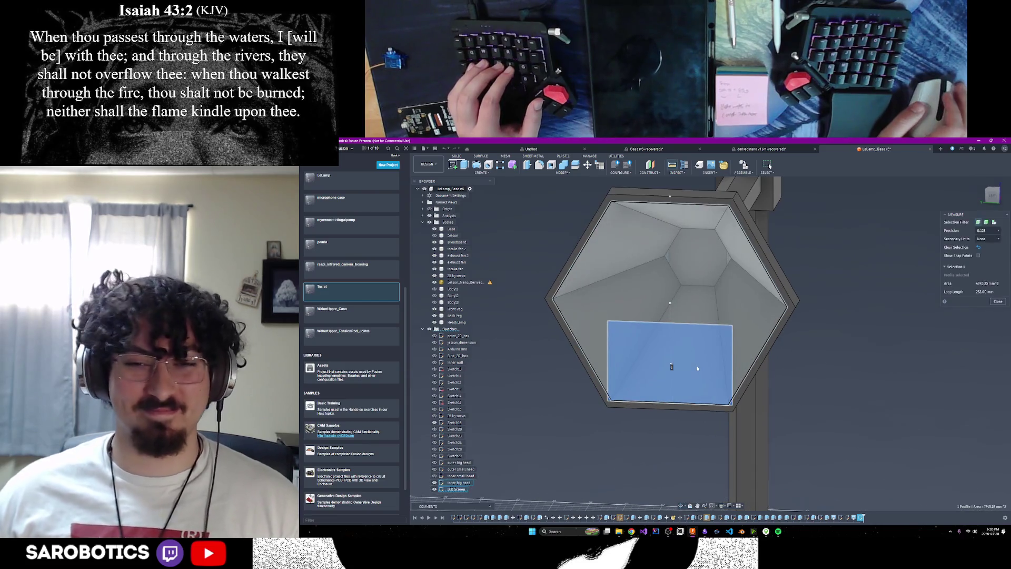
key("Escape")
Extrude the LCD screen profile -6.4 mm as a cut into the hexagonal head's front.
middle_click_drag(682, 507, 696, 459, "shift")
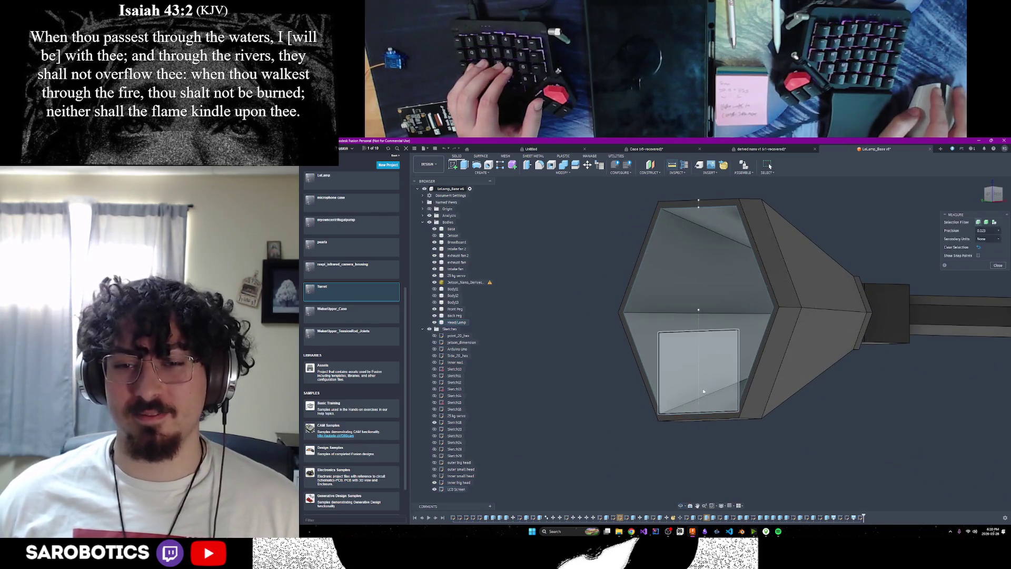
left_click(700, 375)
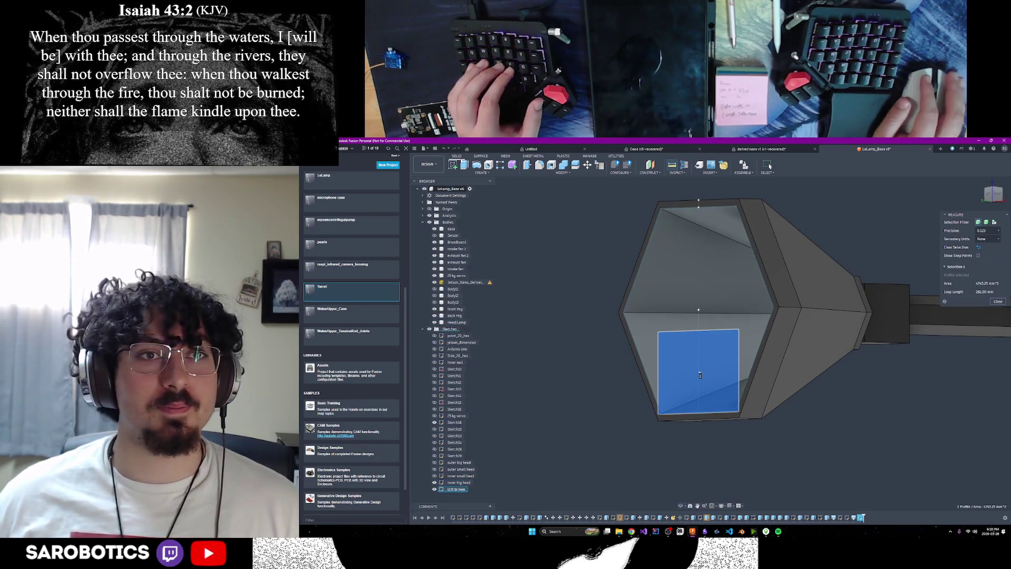
key("e")
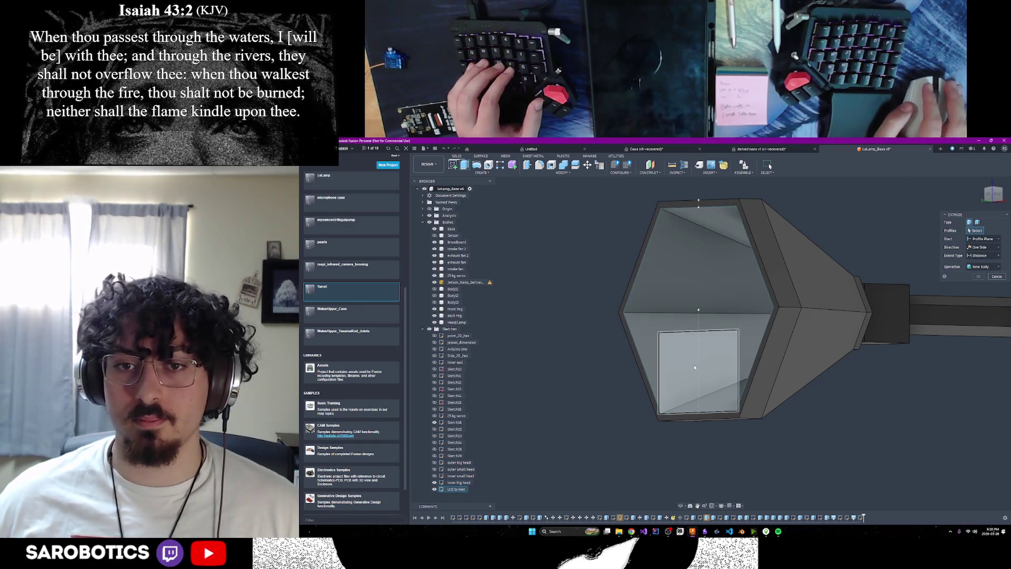
left_click(695, 368)
type("-")
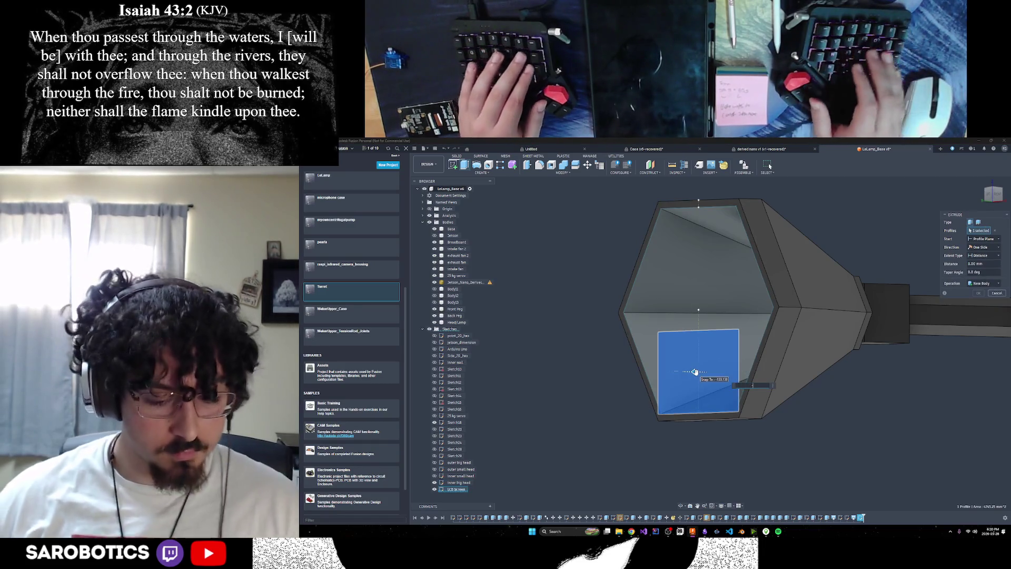
type("6.4")
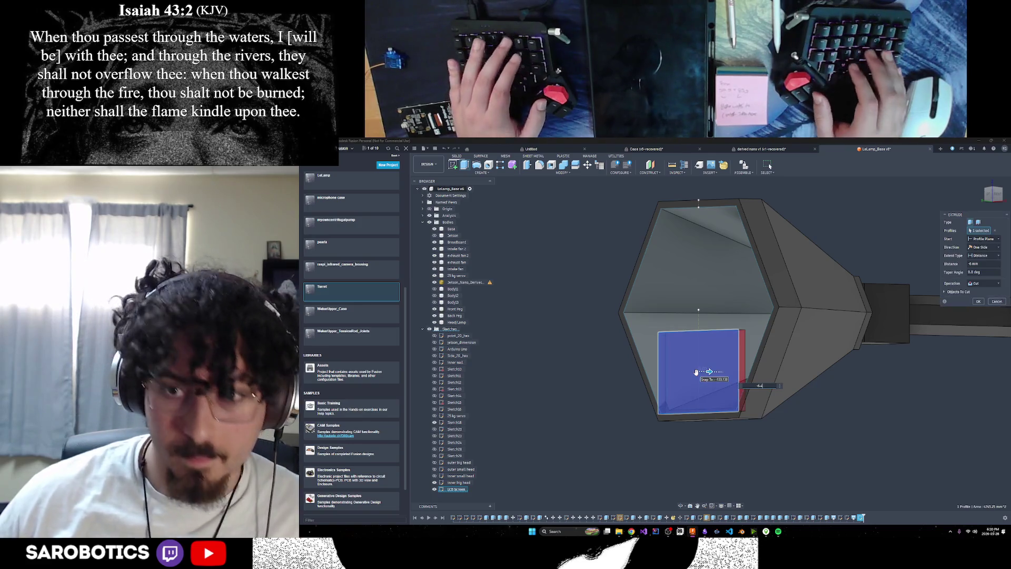
key("Return")
mouse_move(697, 371)
middle_mouse_down("shift")
mouse_move(668, 367)
mouse_move(665, 295)
middle_mouse_up("shift")
scroll(665, 295, "up", 5)
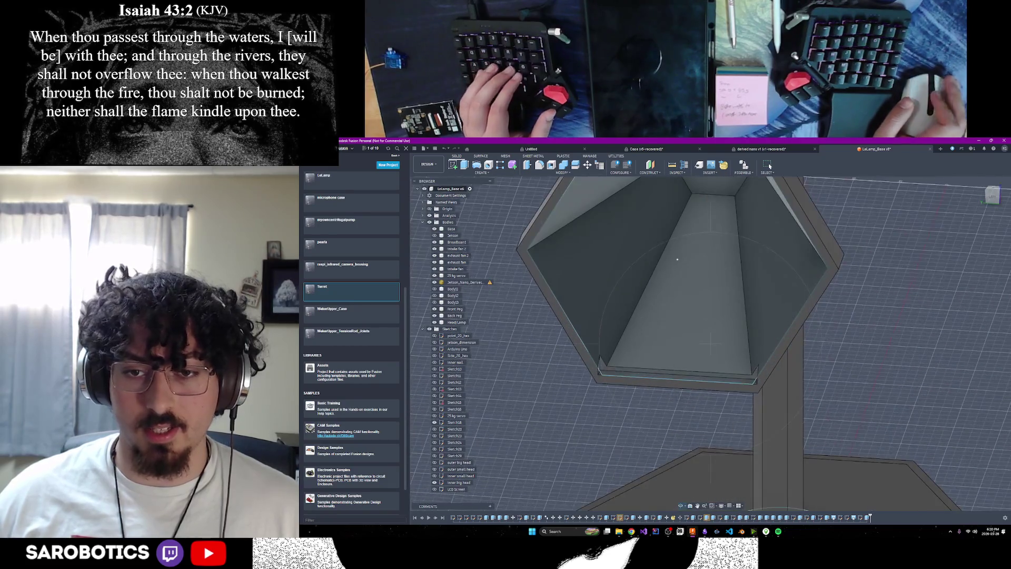
Show the LCD Screen body and switch to the lamp head tech list notes.
left_click(435, 490)
mouse_move(579, 369)
middle_mouse_down("shift")
mouse_move(711, 369)
mouse_move(606, 348)
mouse_move(595, 369)
middle_mouse_up("shift")
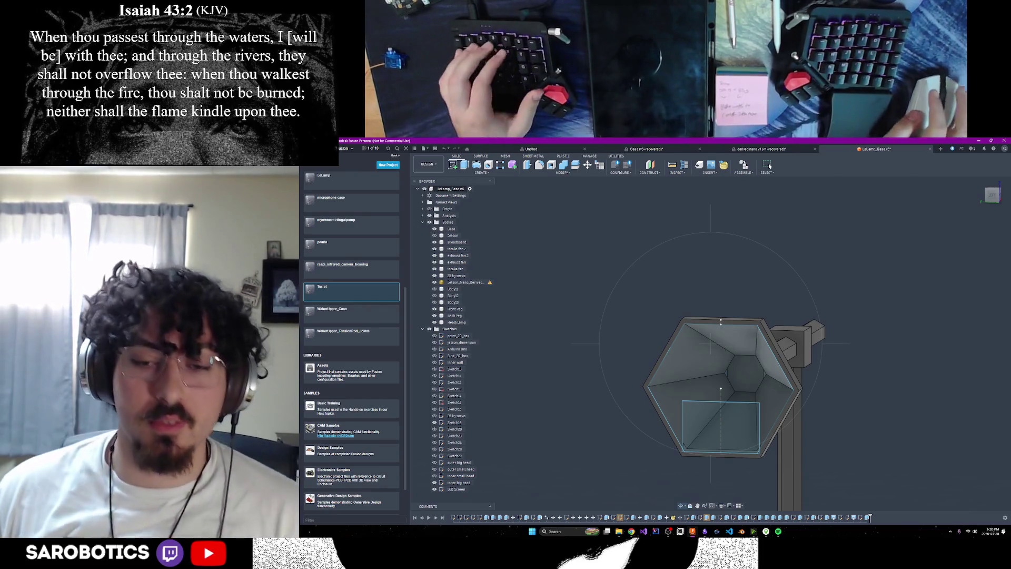
left_click(705, 531)
Switch to the browser and search 'LED array' in a new incognito tab.
left_click(731, 501)
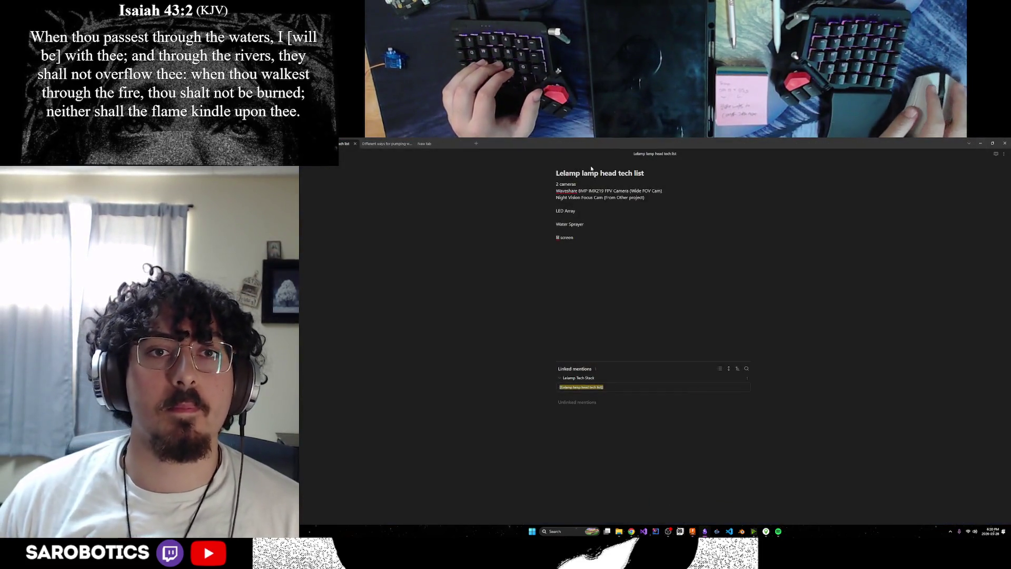
left_click(981, 143)
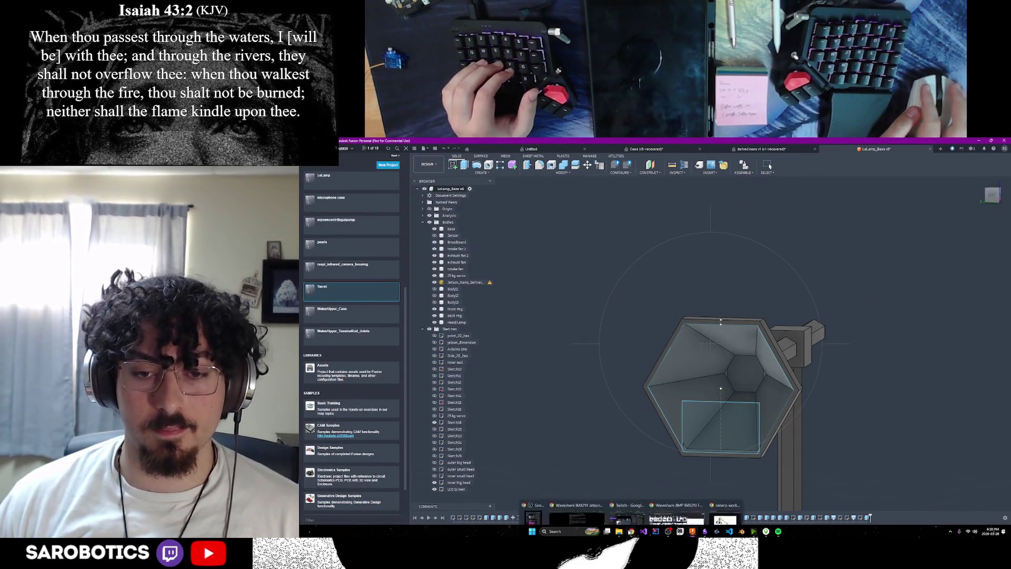
mouse_move(633, 532)
left_click(679, 503)
left_click(954, 143)
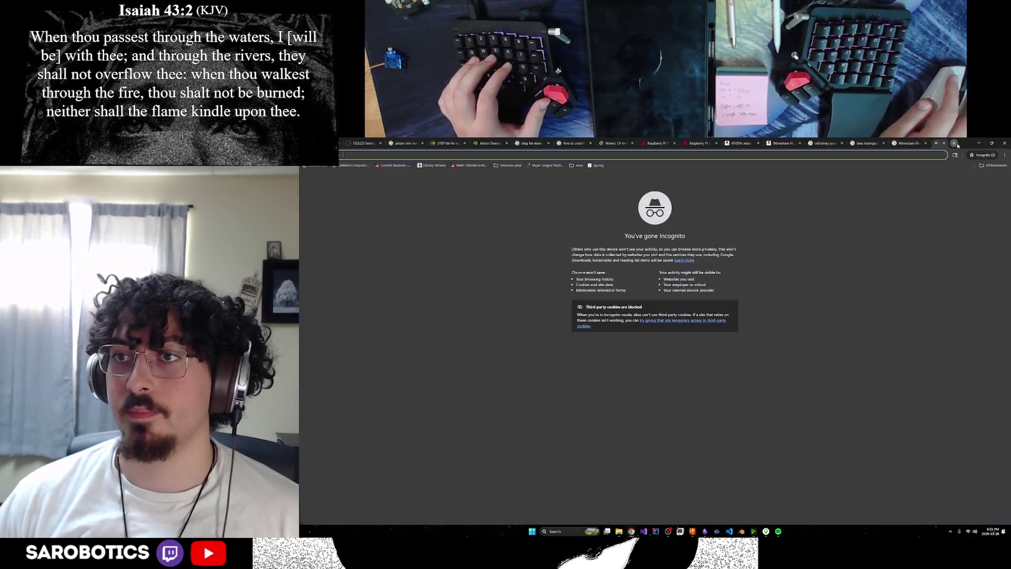
type("LED array")
key("Return")
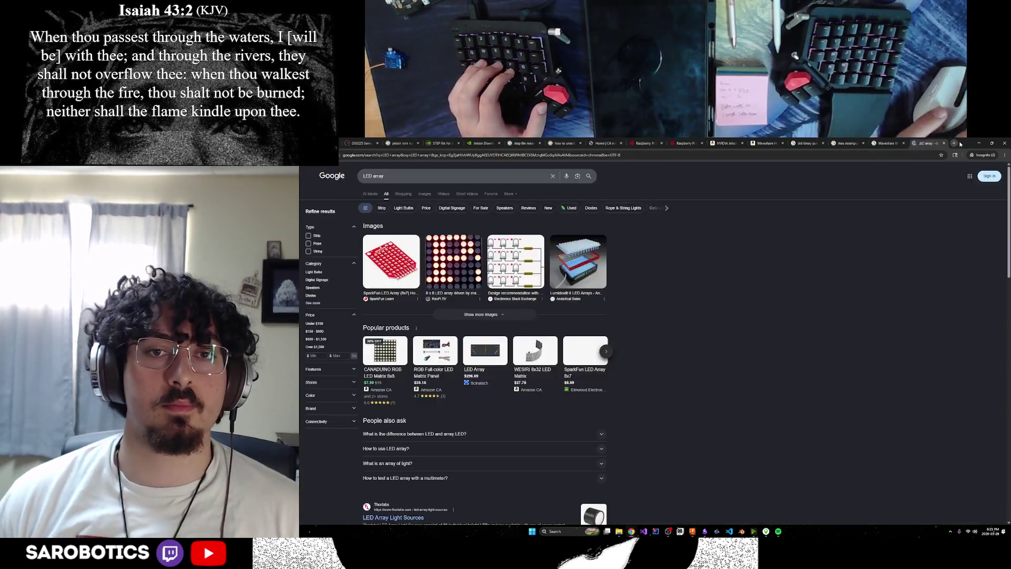
Replace the query with 'multicolor LED array small' and scroll through the results.
left_click(499, 176)
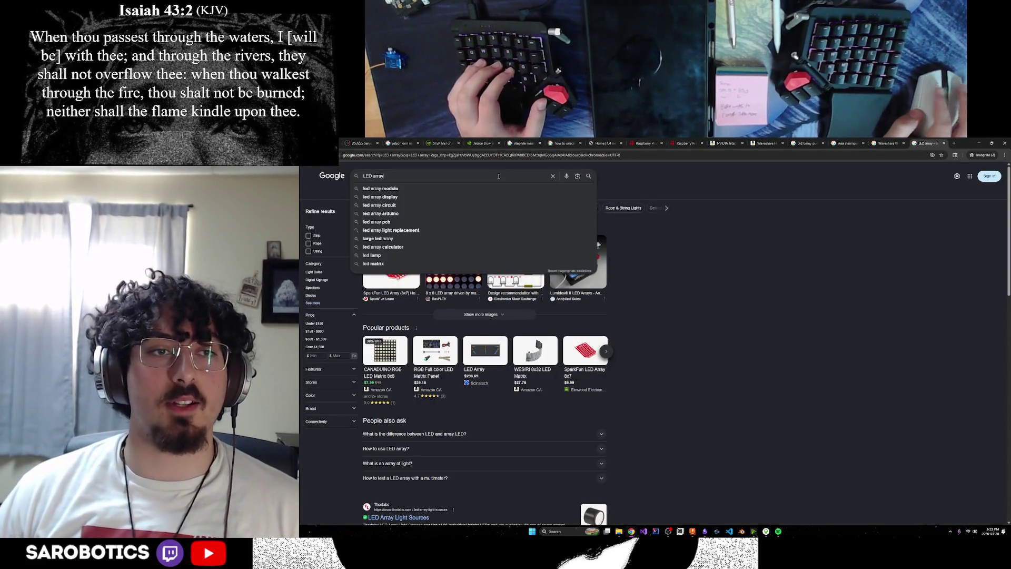
key("ctrl+a")
type("multicolor LED array small")
key("Return")
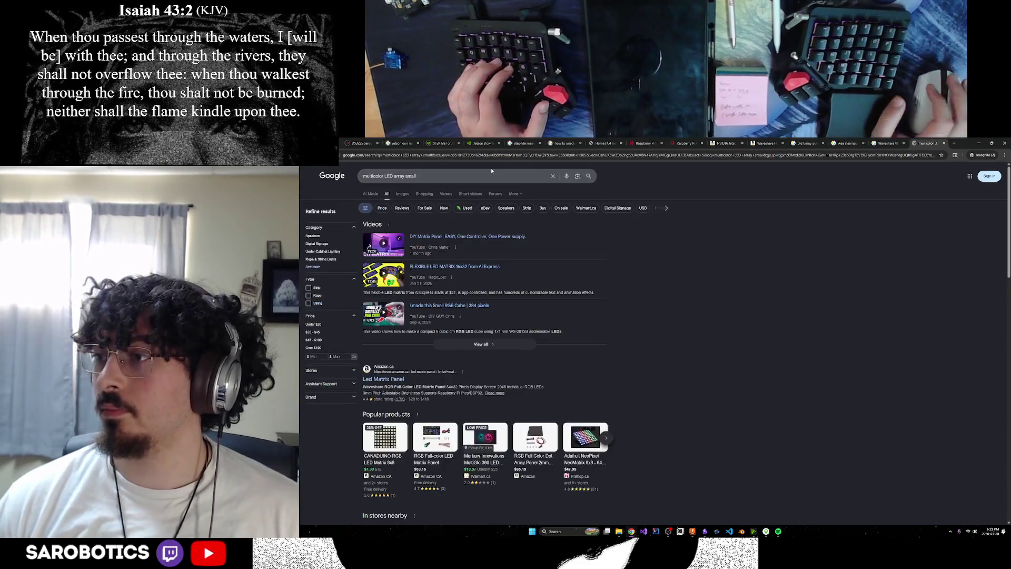
scroll(430, 304, "down", 1)
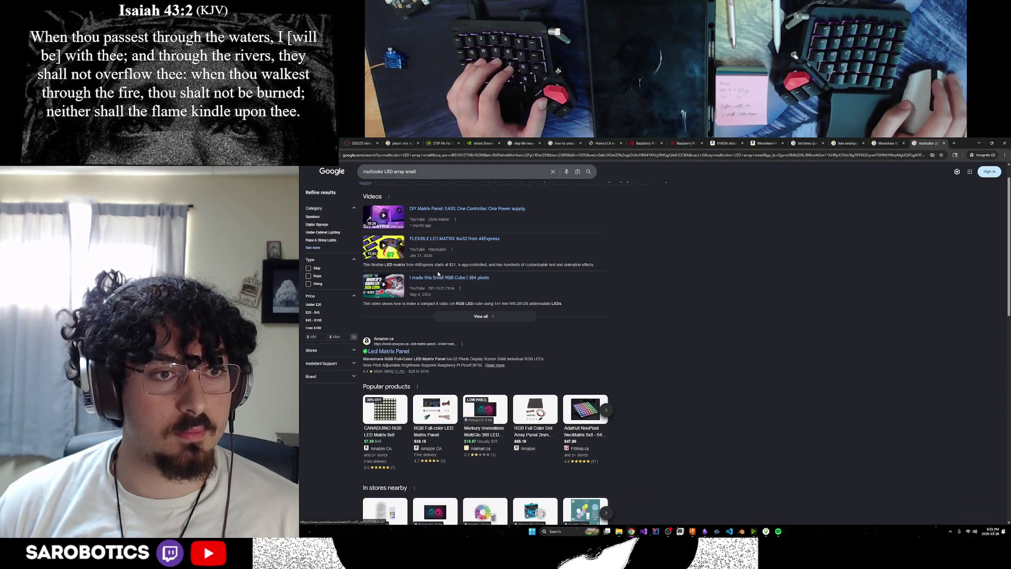
scroll(439, 273, "down", 1)
Browse the Amazon LED matrix panel listings, then go back to the Google results.
left_click(388, 323)
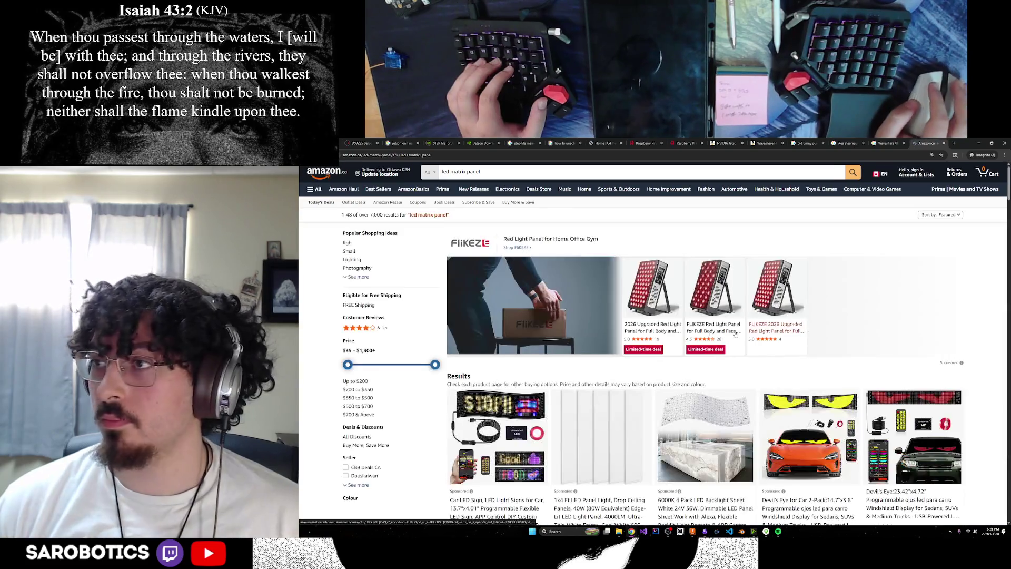
scroll(634, 320, "down", 3)
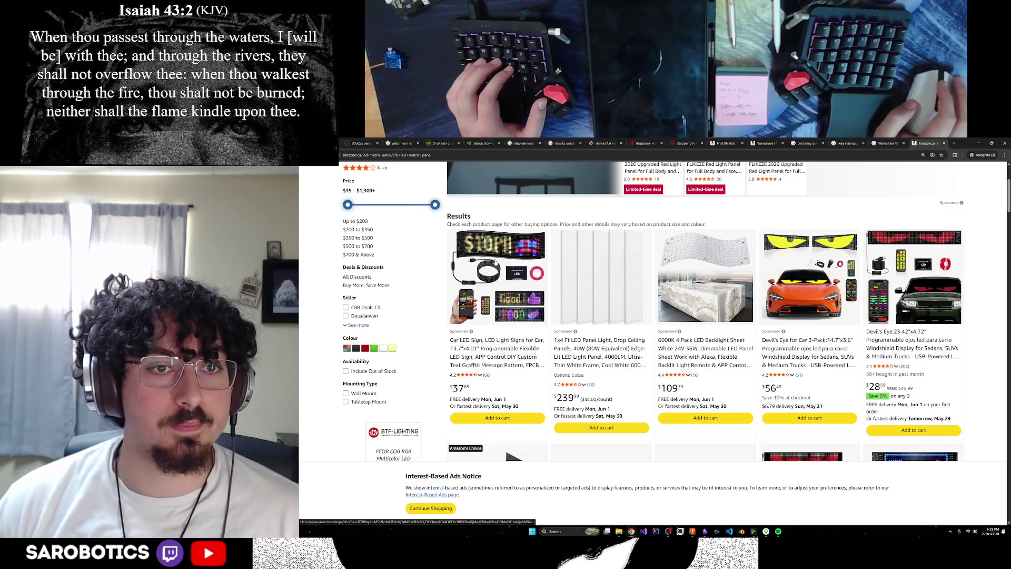
scroll(453, 256, "down", 1)
key("alt+Left")
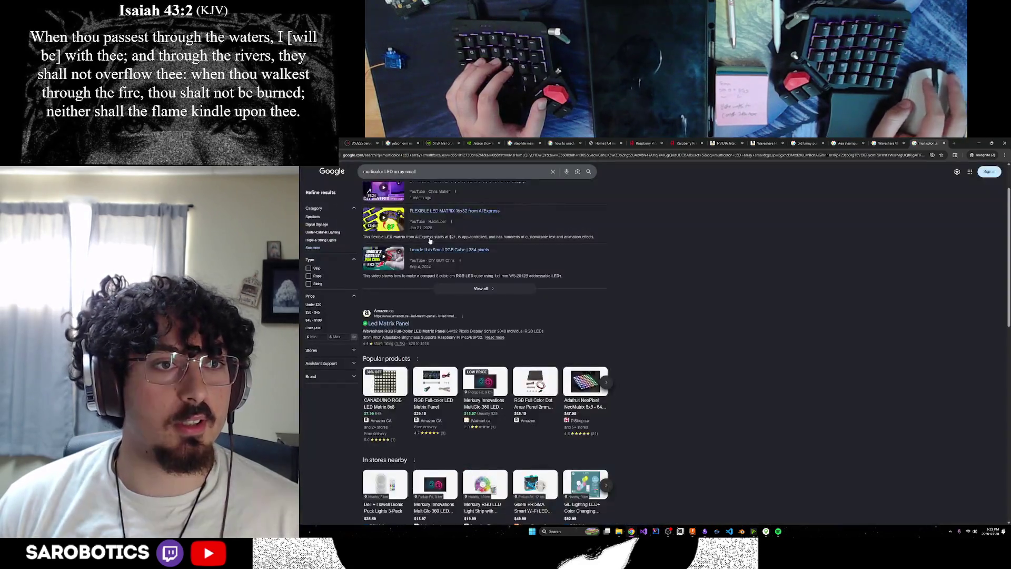
left_click(389, 378)
scroll(389, 378, "down", 4)
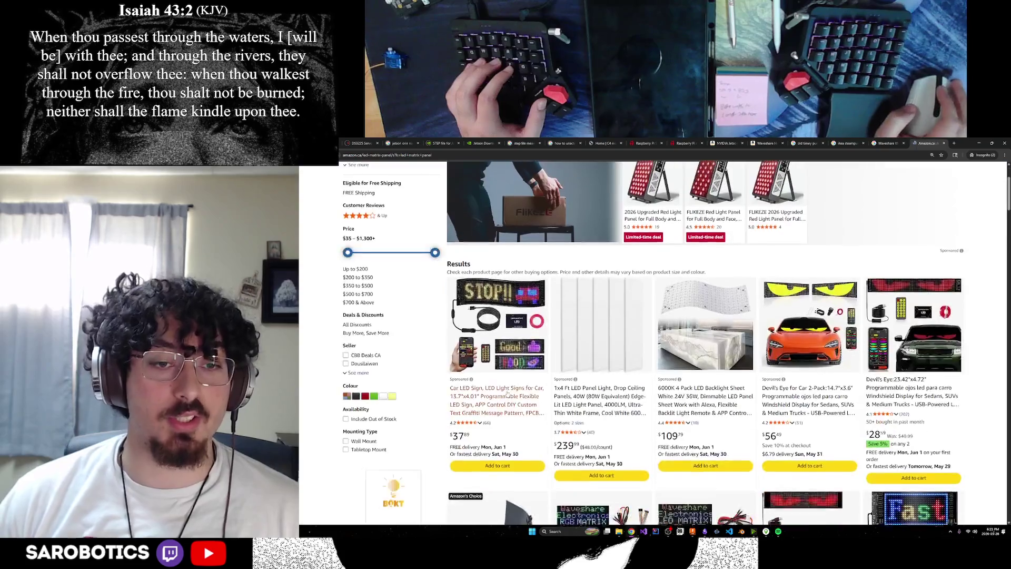
scroll(508, 332, "down", 1)
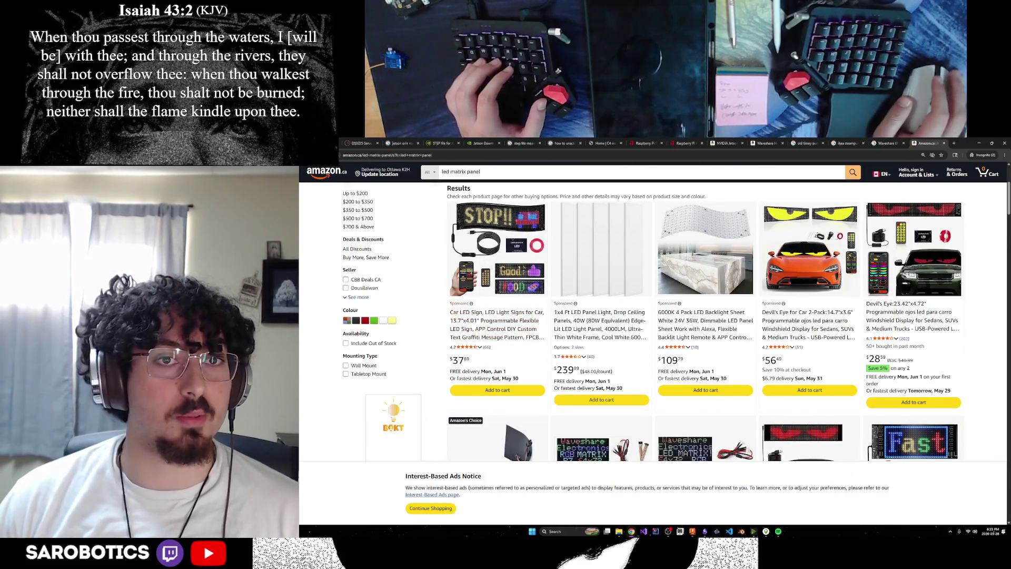
key("alt+Left")
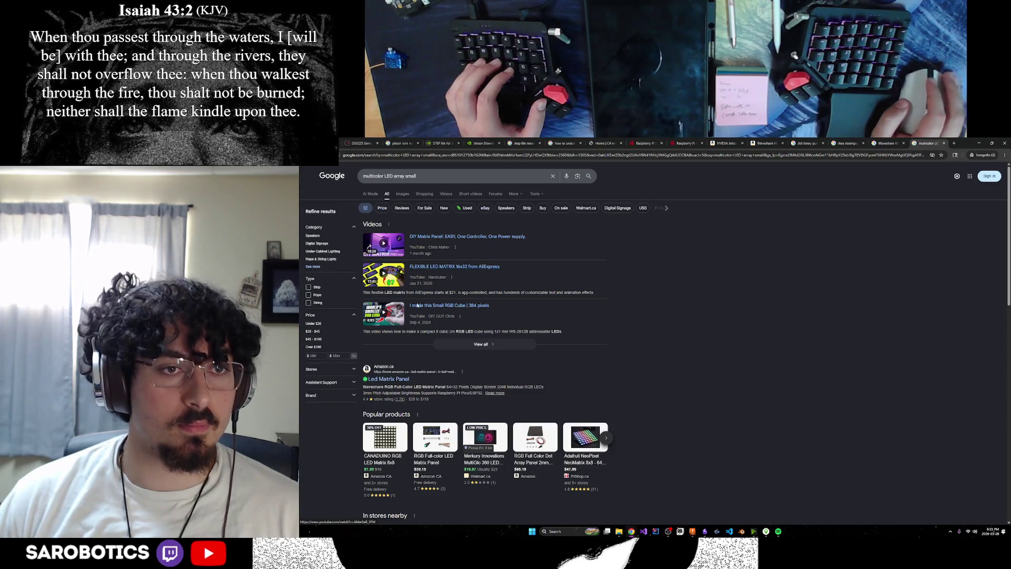
Refine the search by appending 'for lamp' to the query.
scroll(428, 324, "down", 2)
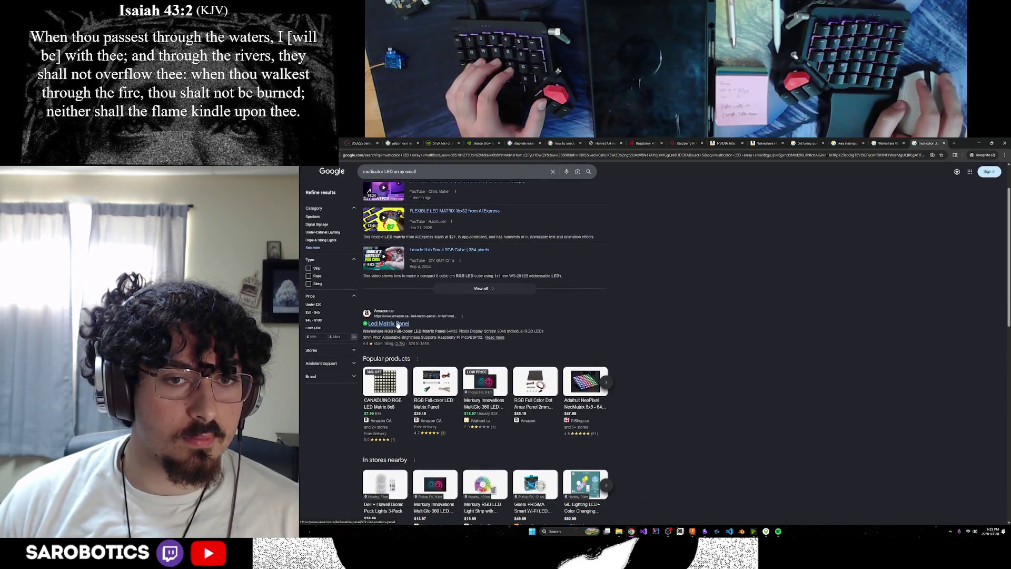
scroll(398, 325, "up", 2)
left_click(438, 176)
type("for lamp")
key("Return")
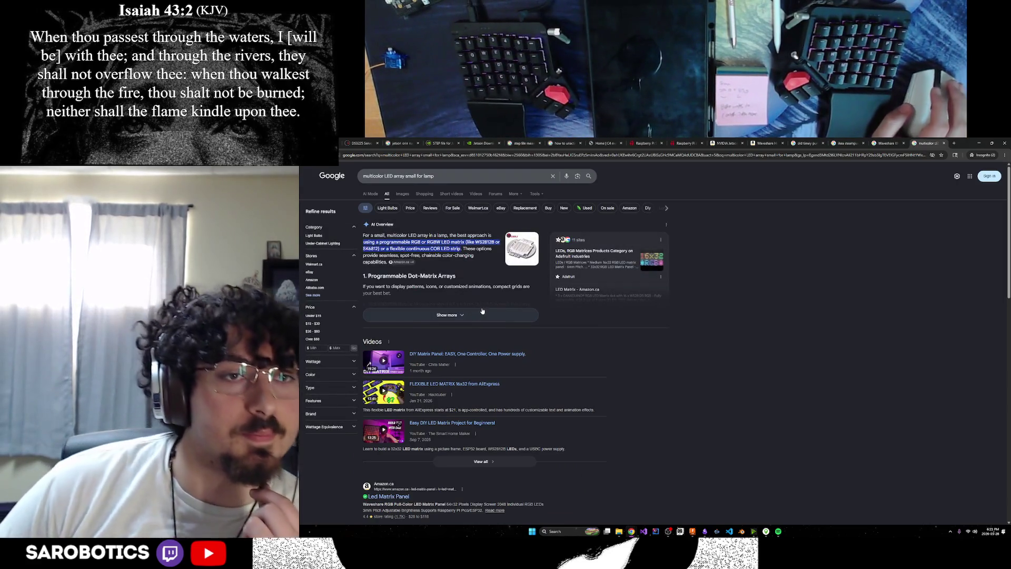
Expand the AI Overview and highlight its lamp lighting and 8x8 LED matrix size details.
left_click(474, 311)
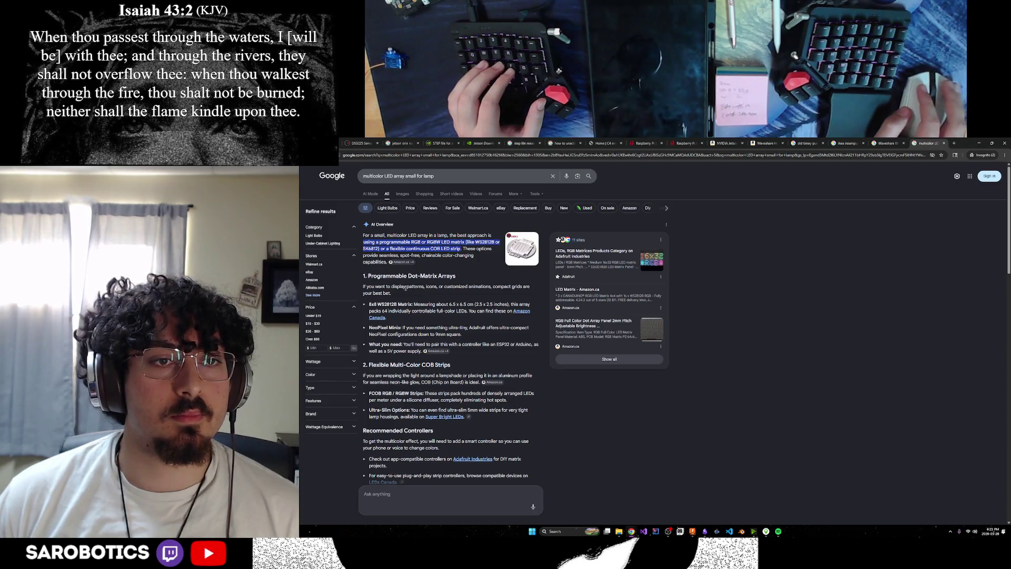
left_click(475, 301)
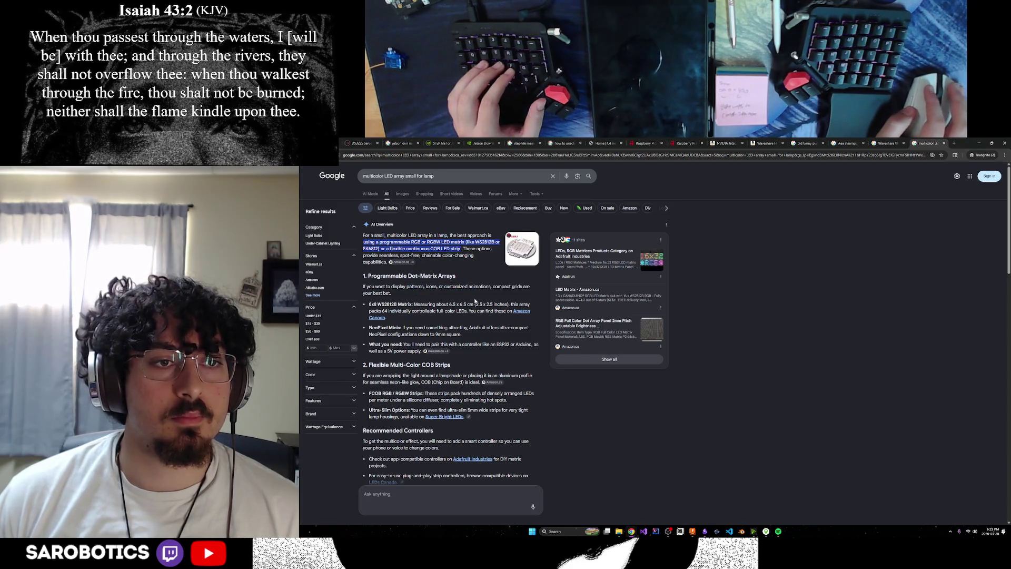
scroll(478, 297, "down", 1)
left_click_drag(407, 318, 449, 319)
left_click(424, 337)
scroll(427, 338, "down", 1)
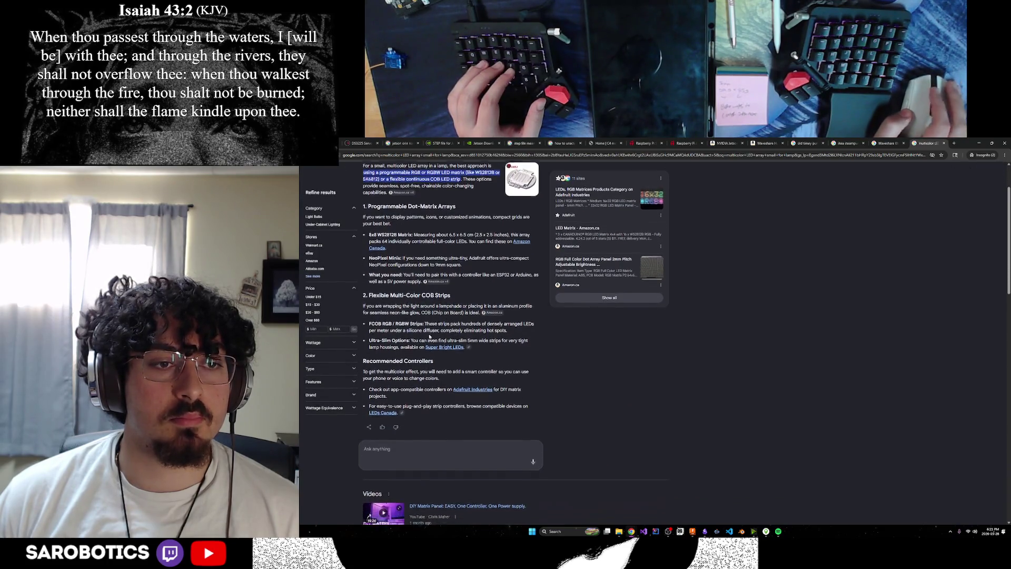
scroll(491, 343, "up", 2)
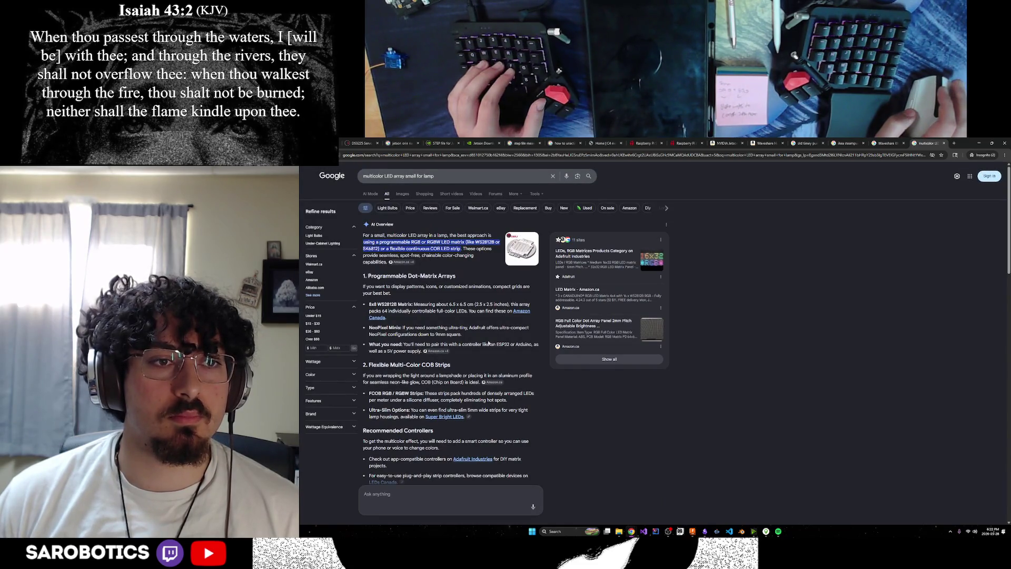
left_click_drag(427, 307, 488, 350)
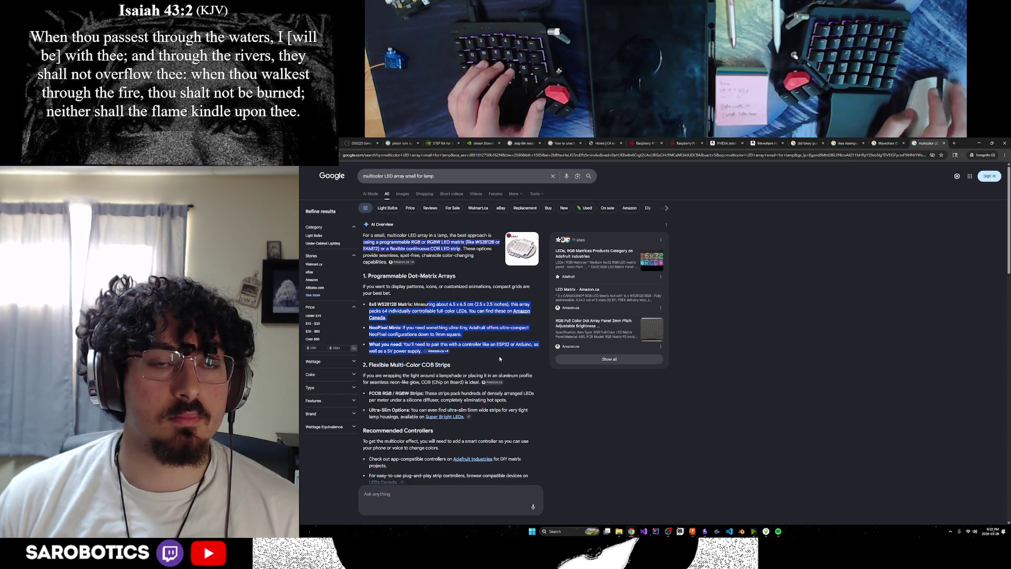
Abandon a draft 'how big wou' query and start a fresh blank incognito tab.
key("ctrl+t")
type("how big wou")
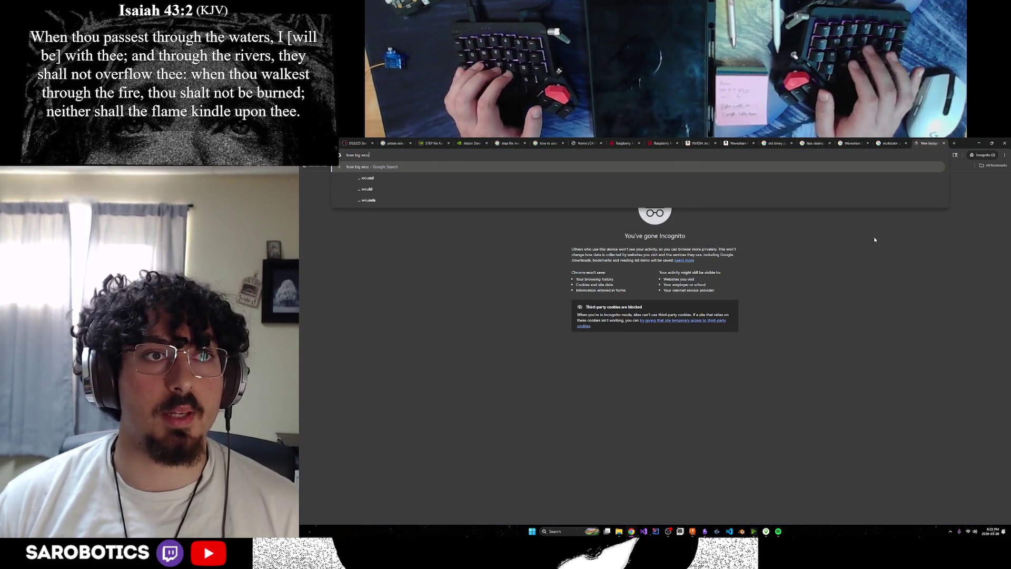
key("BackSpace")
key("BackSpace")
key("BackSpace")
key("BackSpace")
key("BackSpace")
key("BackSpace")
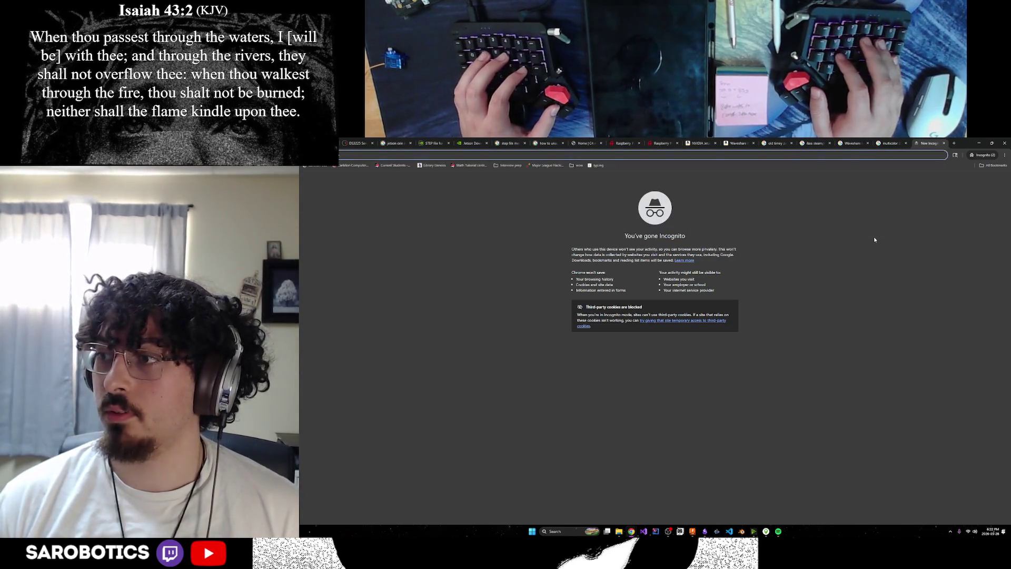
type("how big wou")
key("BackSpace")
key("BackSpace")
key("BackSpace")
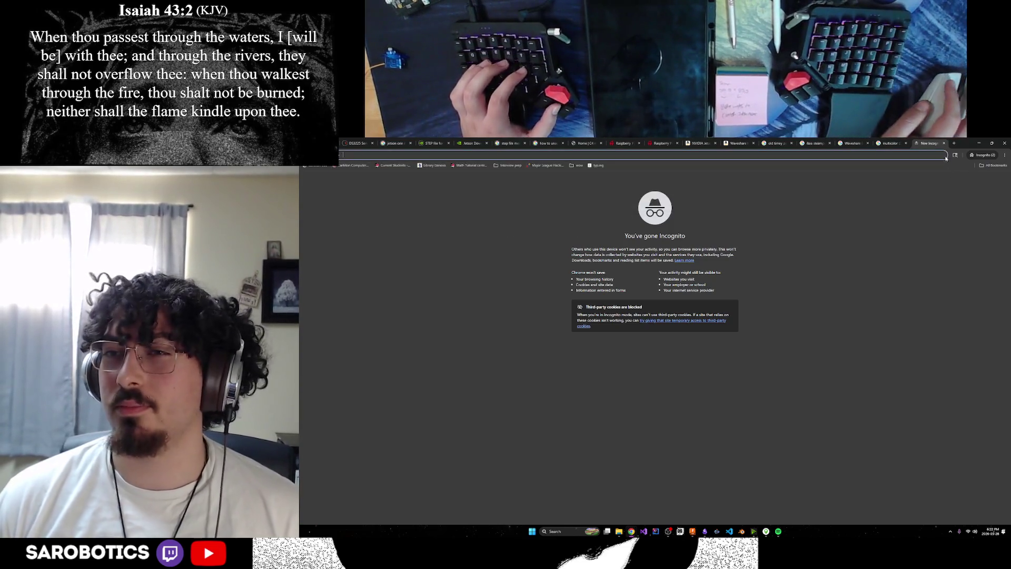
left_click(946, 144)
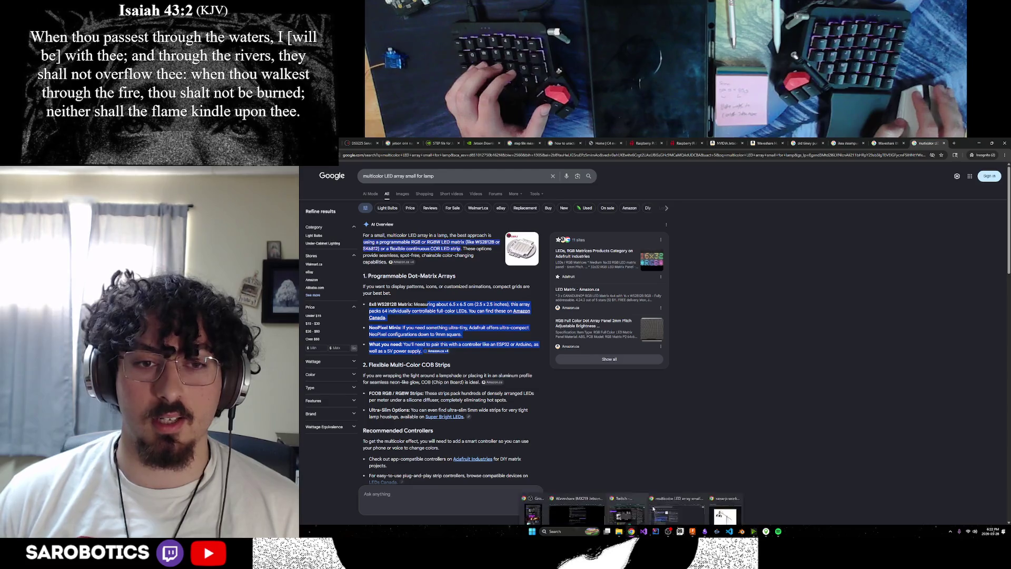
left_click(953, 143)
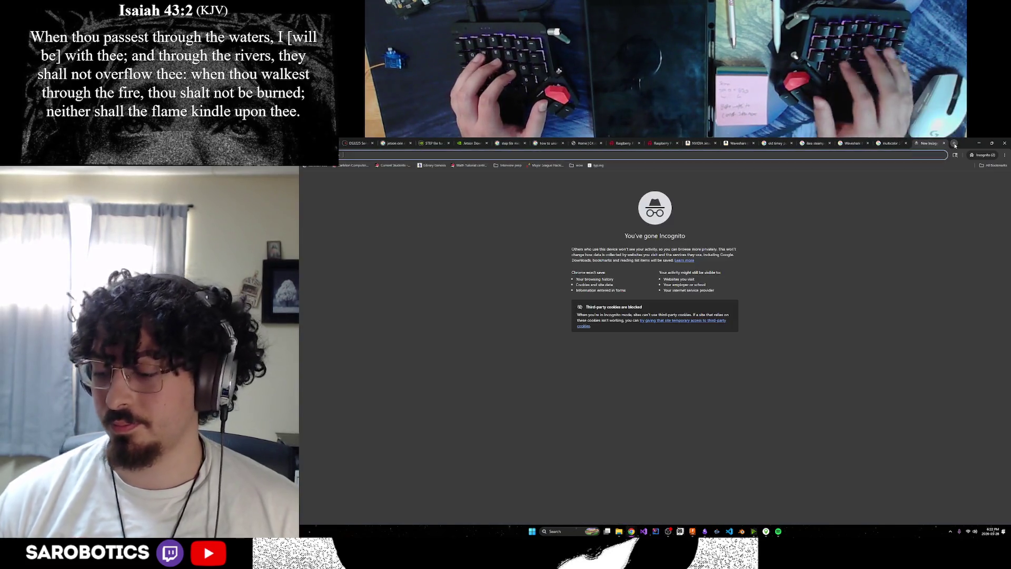
Search Google for how bright a lamp LED strip is.
type("how bi")
key("BackSpace")
type("r")
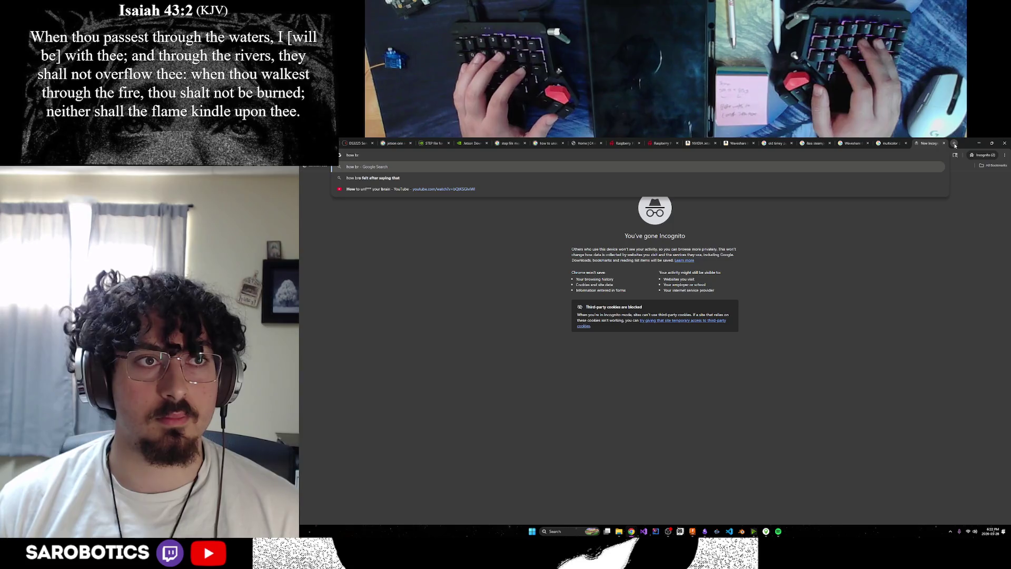
type("ight would")
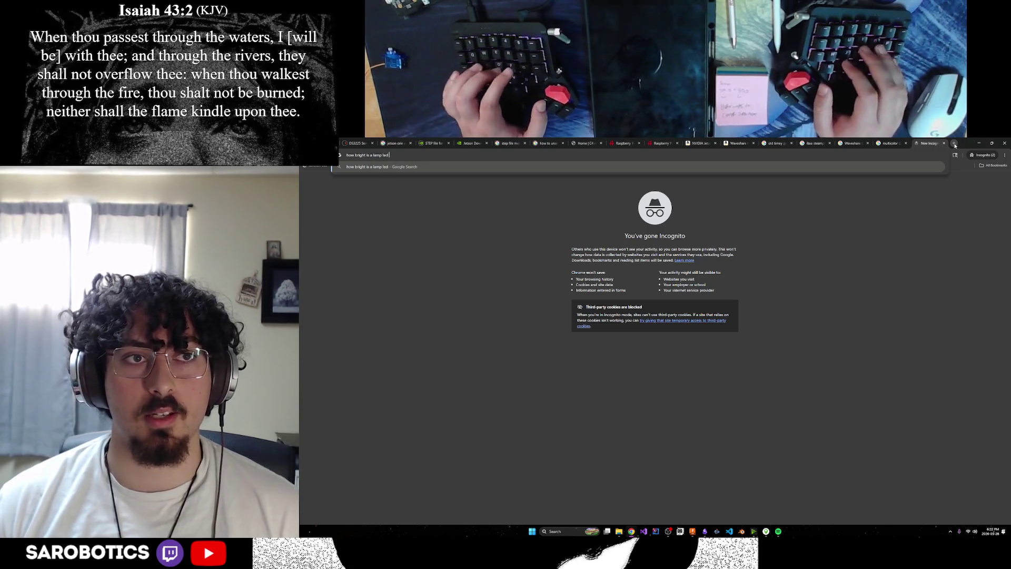
type("strip")
key("Return")
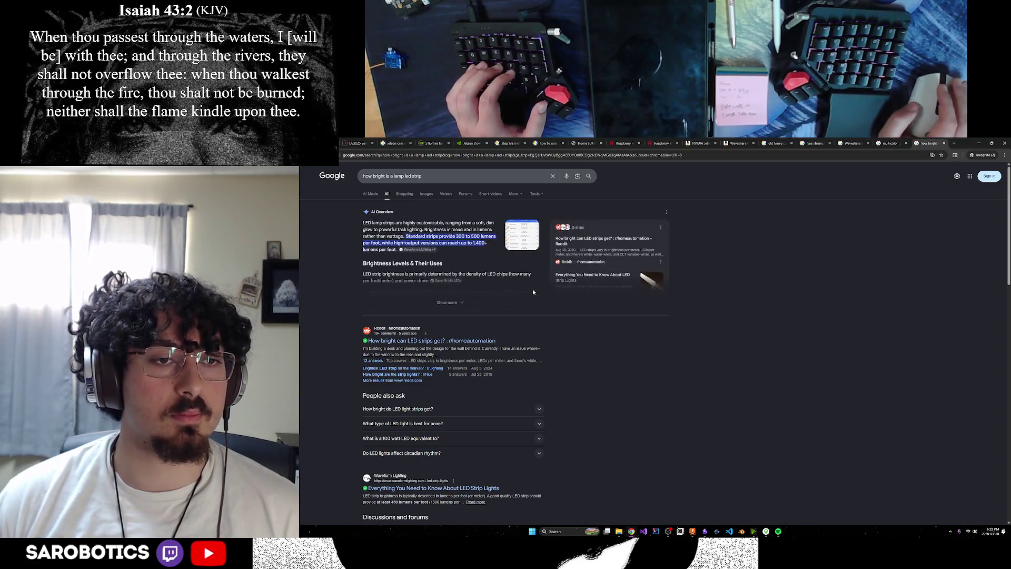
Expand the AI Overview and highlight its LED strip brightness summary.
left_click(466, 303)
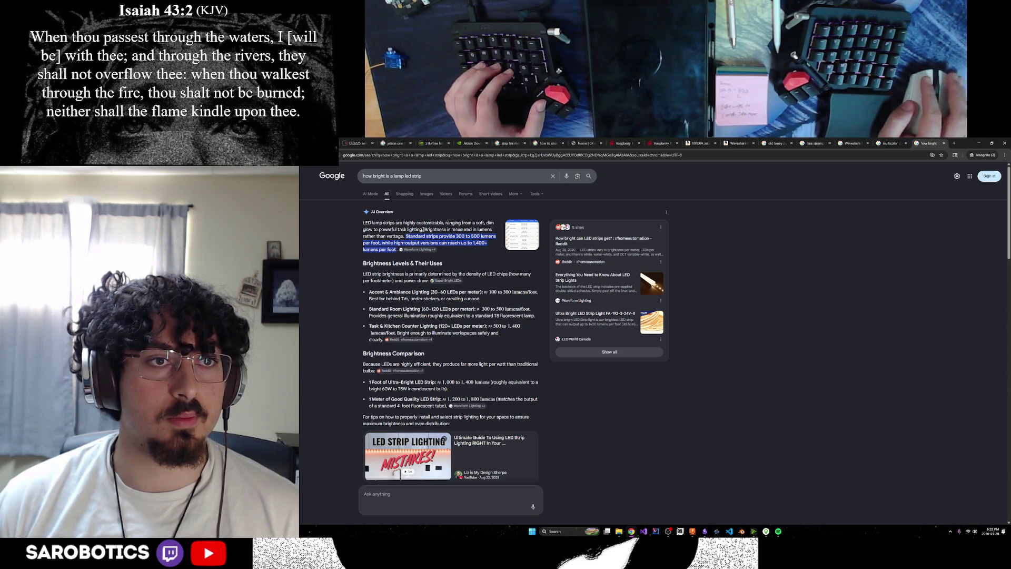
mouse_move(398, 222)
left_mouse_down()
mouse_move(440, 224)
mouse_move(393, 229)
mouse_move(440, 229)
mouse_move(423, 236)
left_mouse_up()
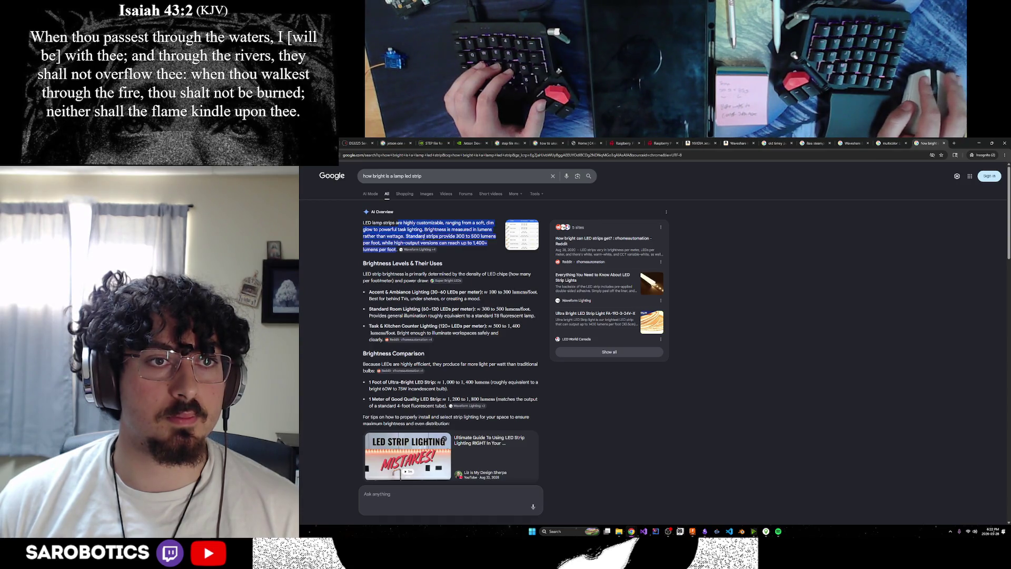
left_click(472, 262)
scroll(459, 258, "down", 1)
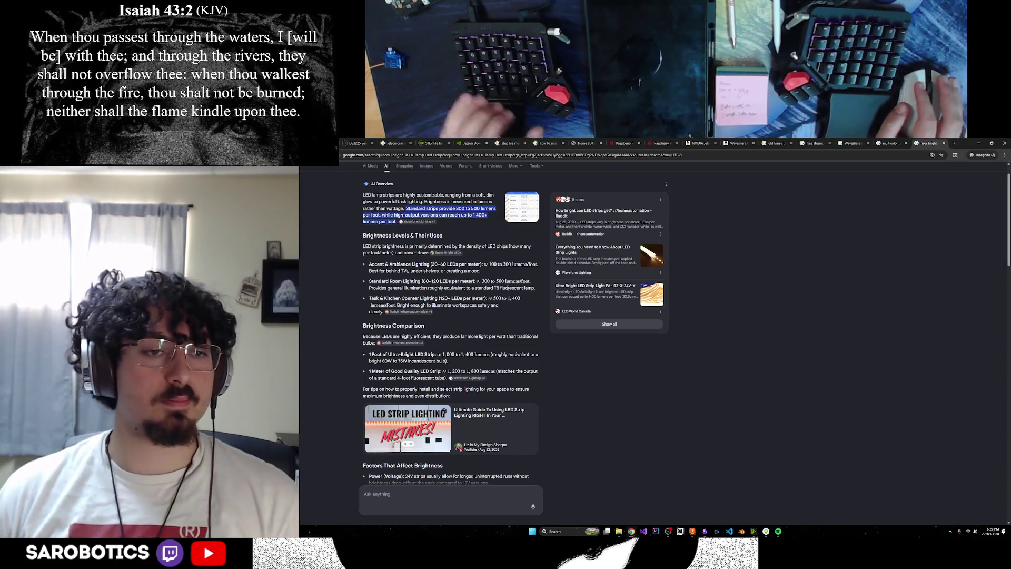
mouse_move(631, 531)
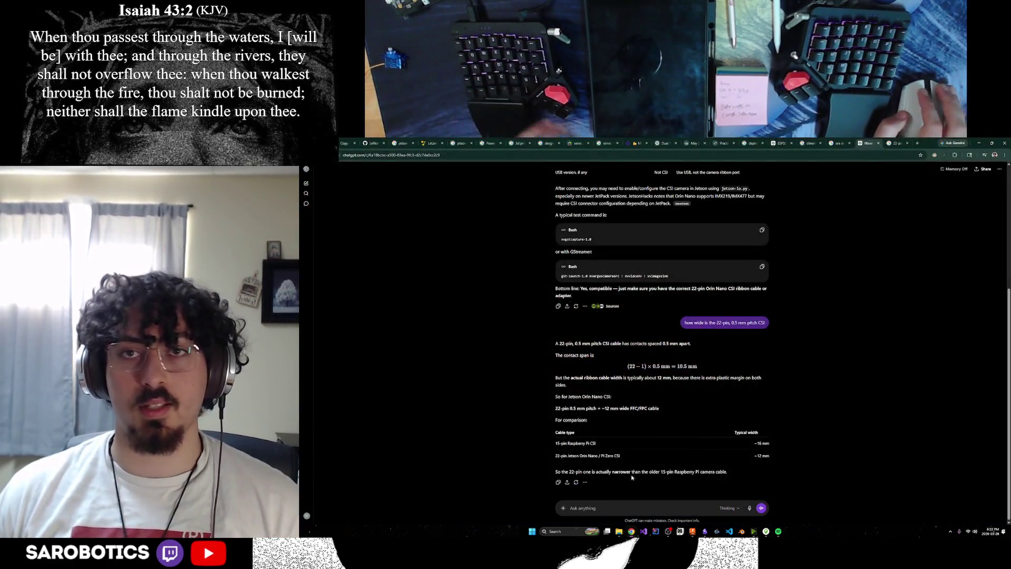
In a new ChatGPT chat, ask for a bright, dimmable lamp LED array that fits a custom shape.
left_click(576, 503)
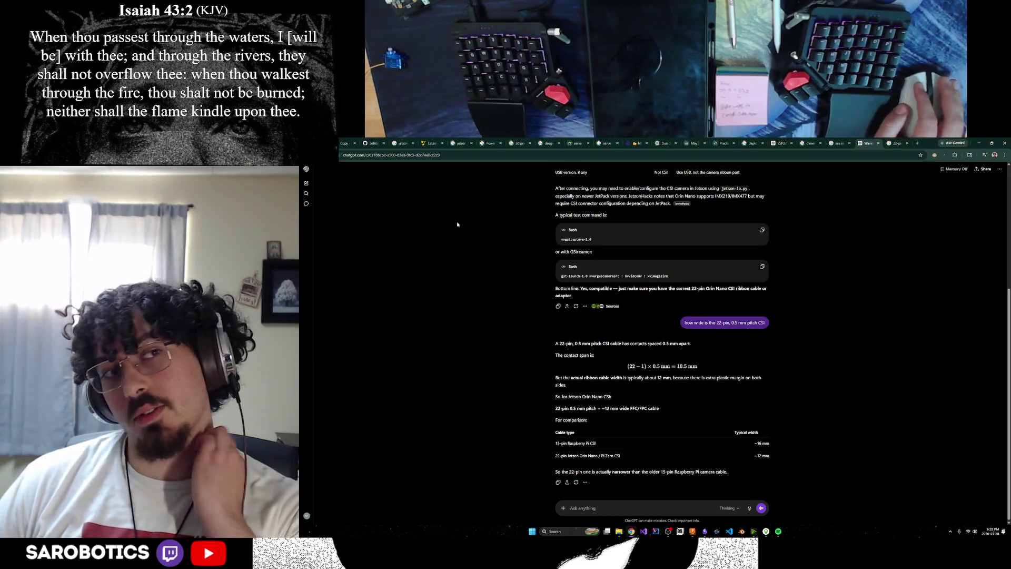
key("ctrl+shift+o")
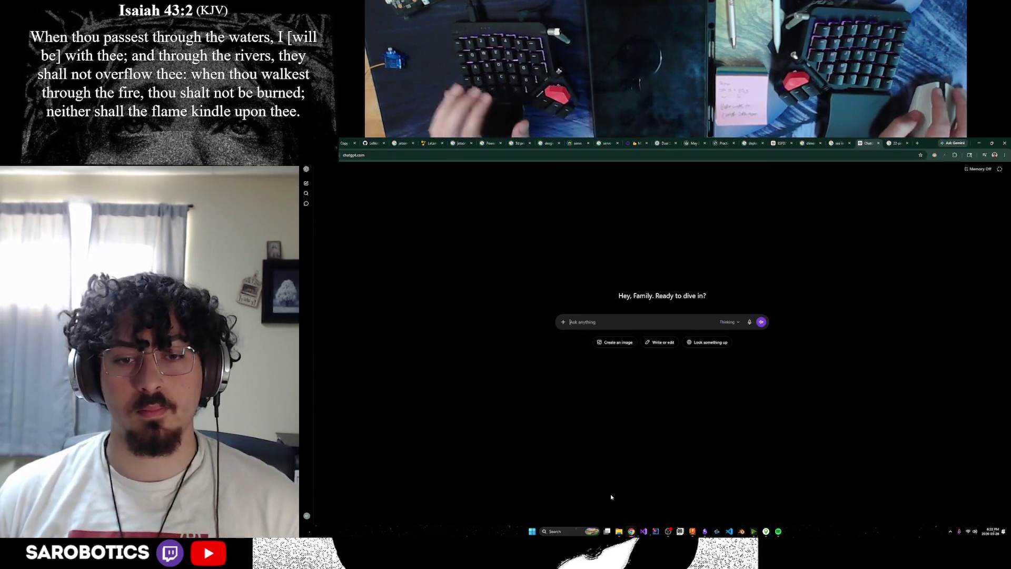
type("building lamp, need small")
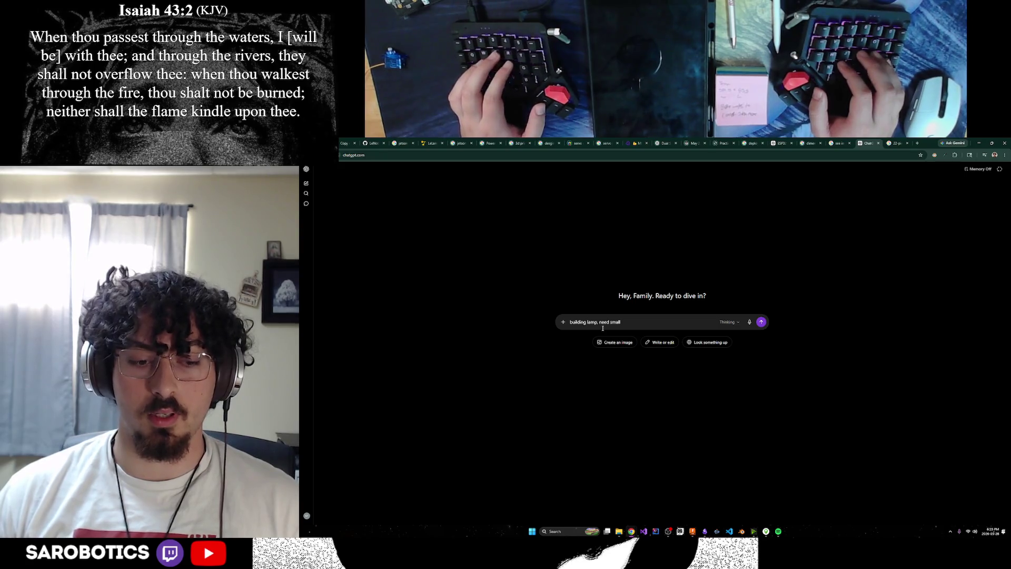
type("ed array")
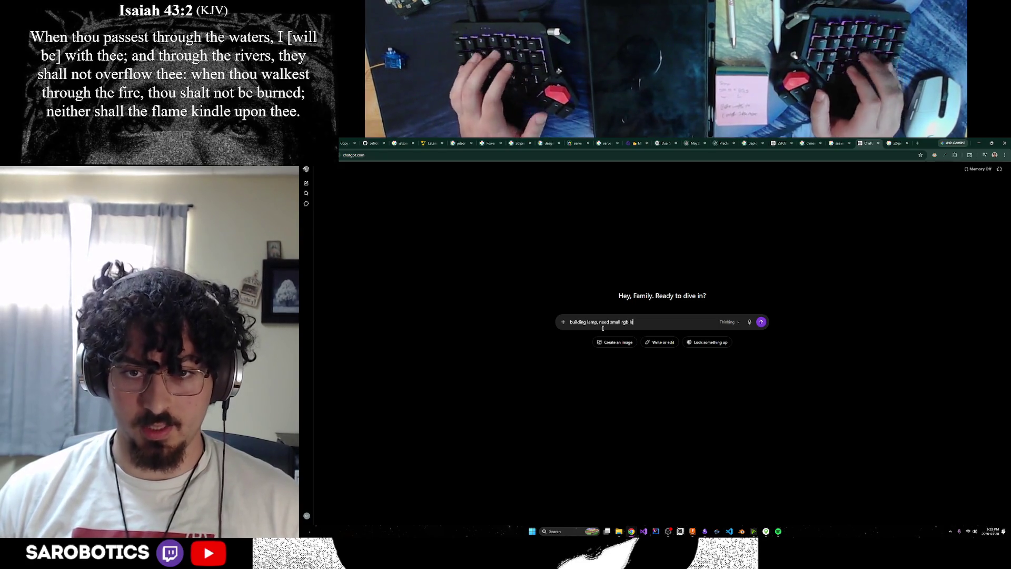
type("  that can get strong en")
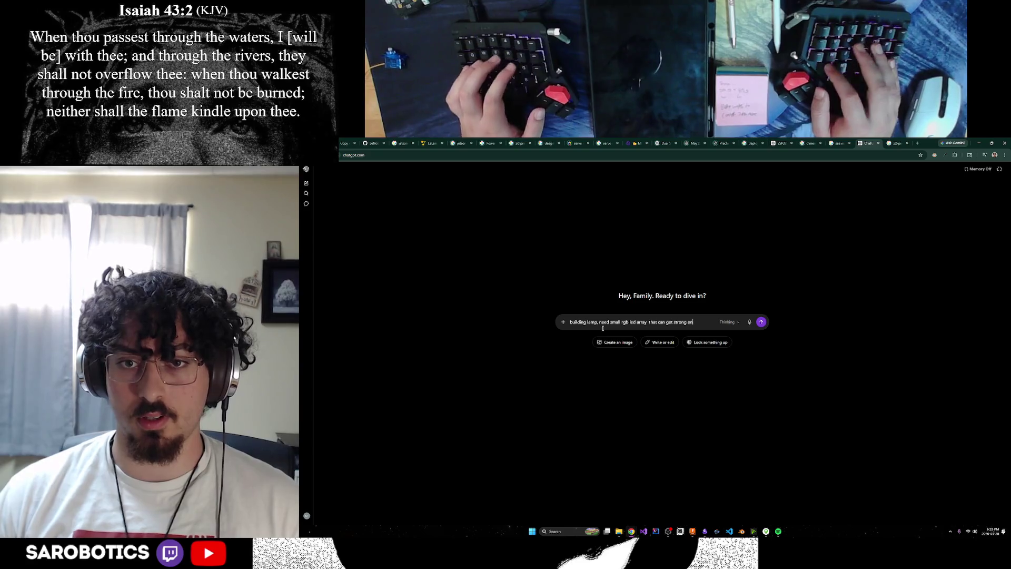
type("ough to pro")
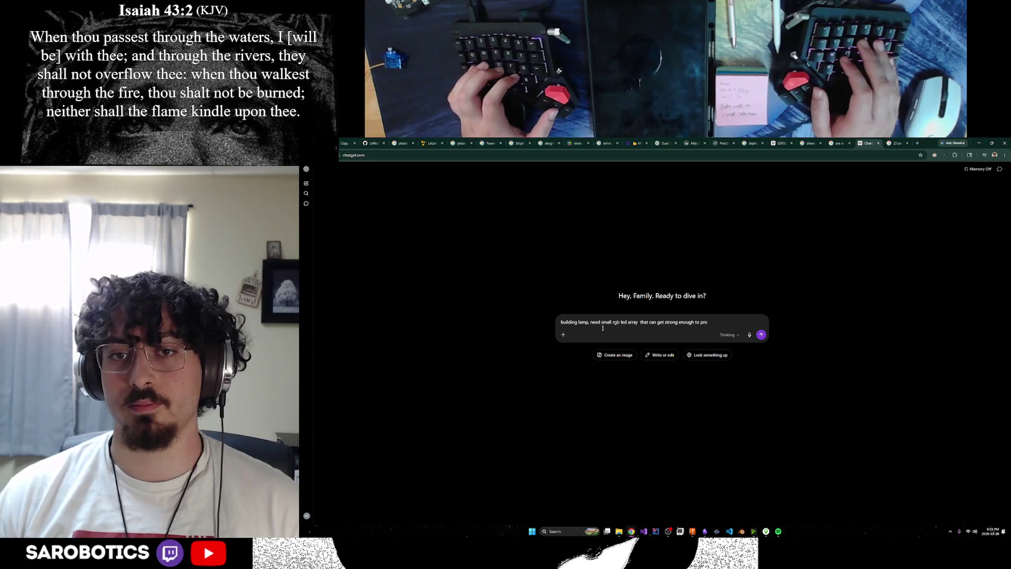
type("vide good lighting f")
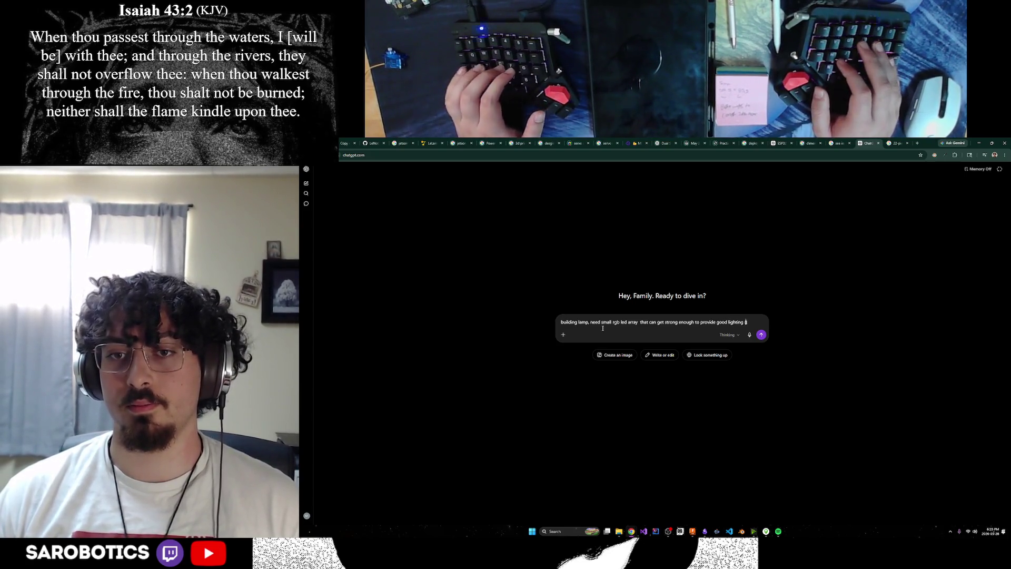
type("x. i")
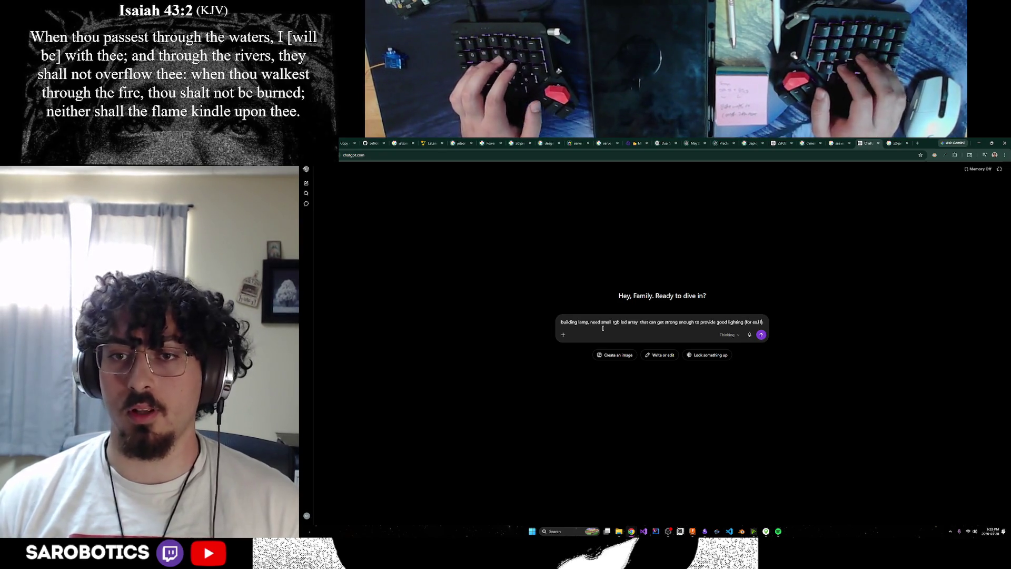
type("writing ")
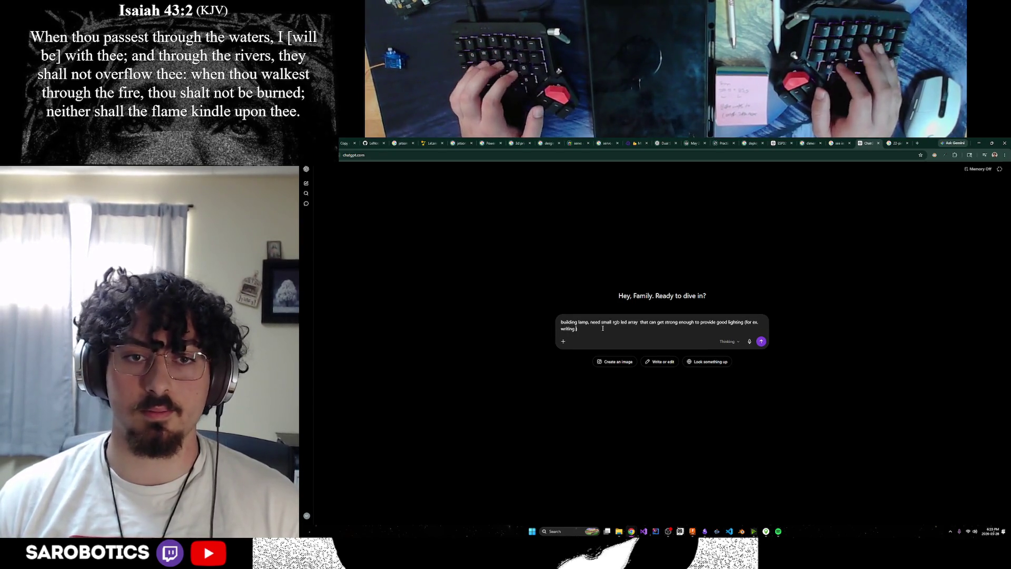
type("per, reading")
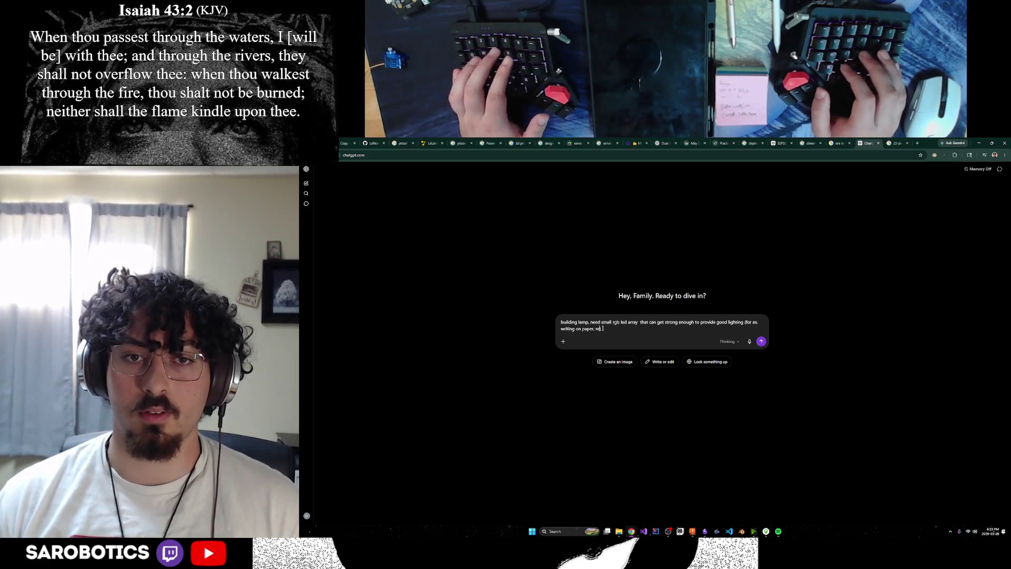
type(", etc) ,")
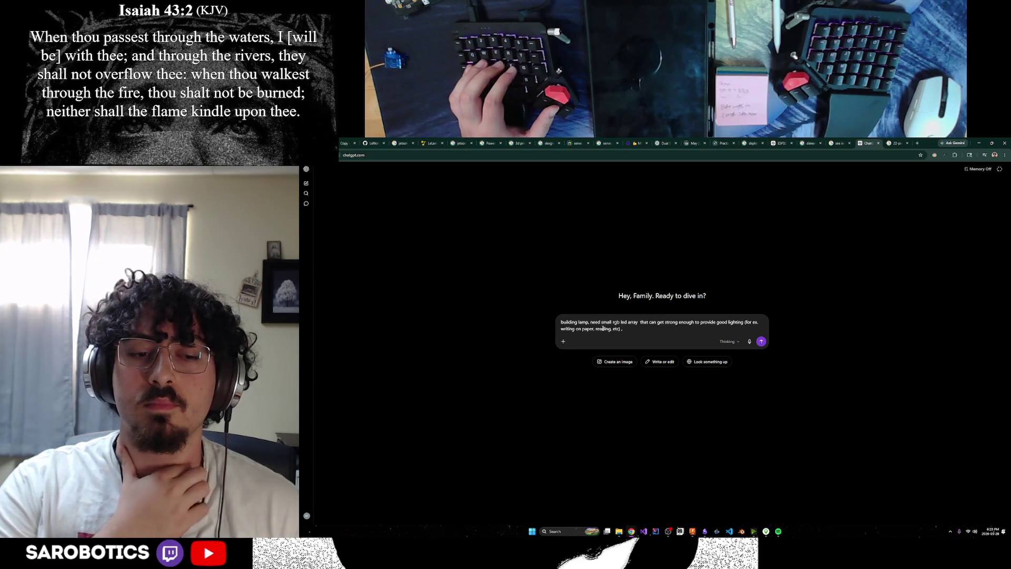
key("BackSpace")
key("BackSpace")
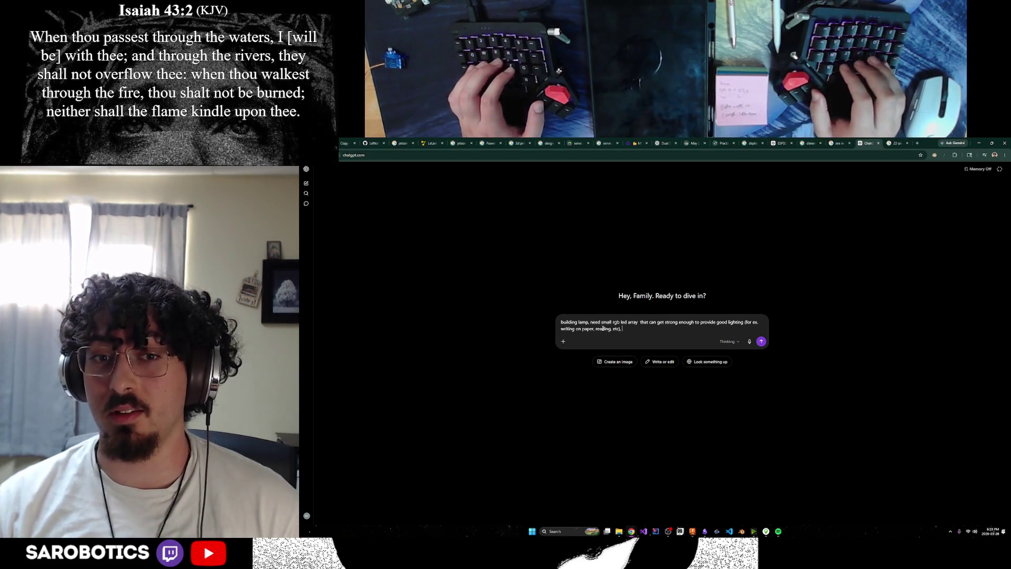
type("need it to")
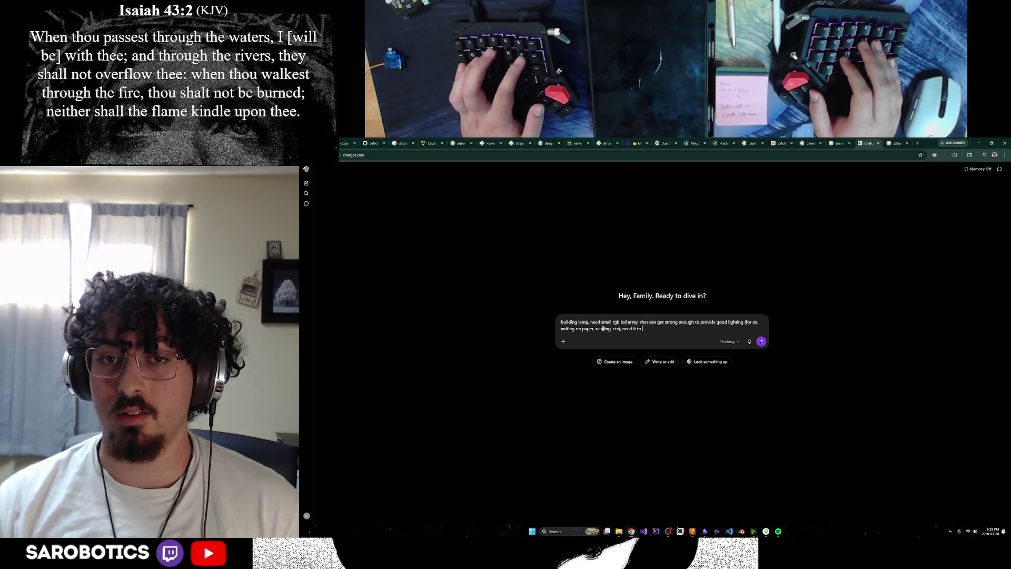
type(" be customi")
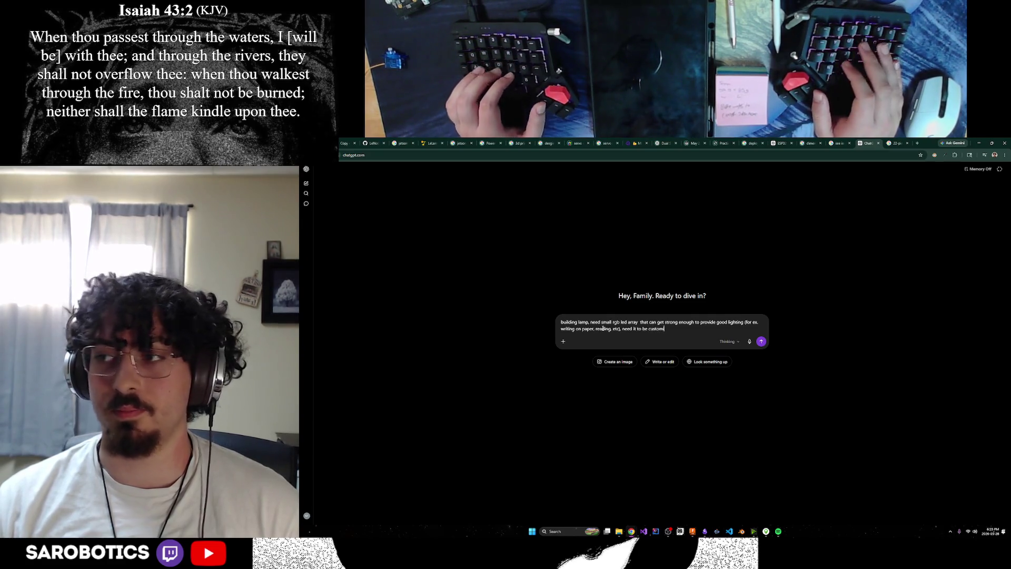
type("zable brightnes")
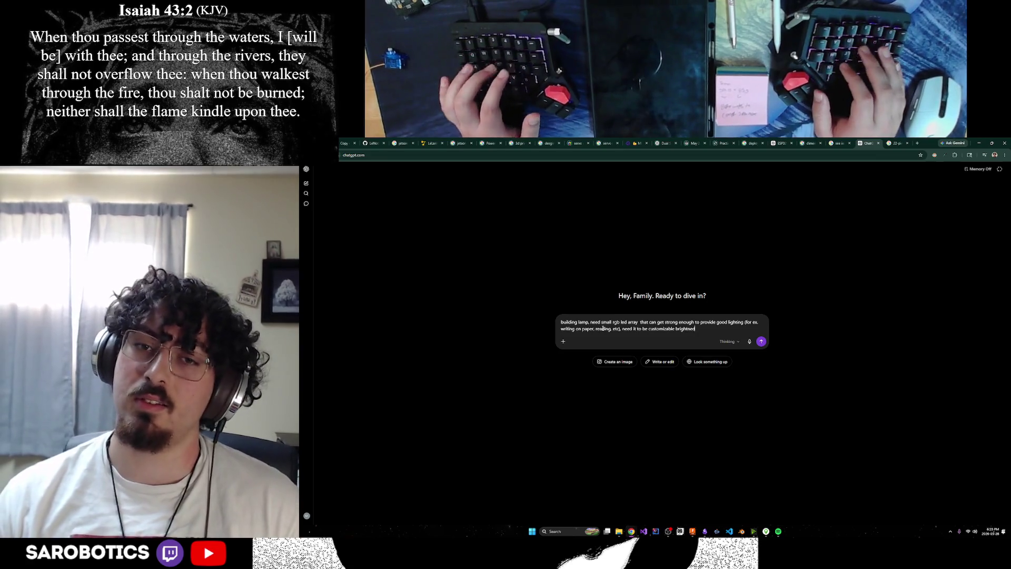
type("s ,need")
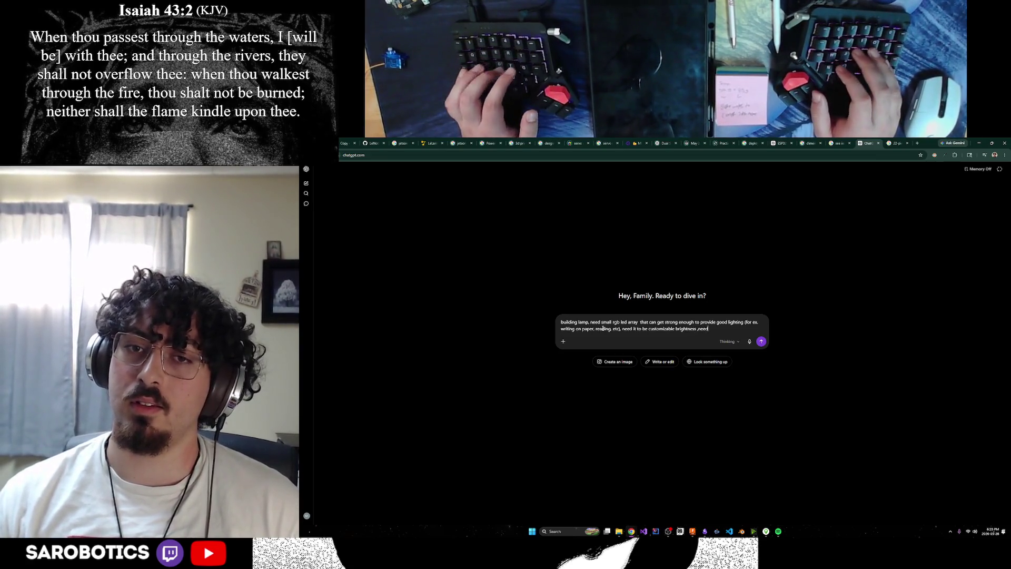
type("s to fit into")
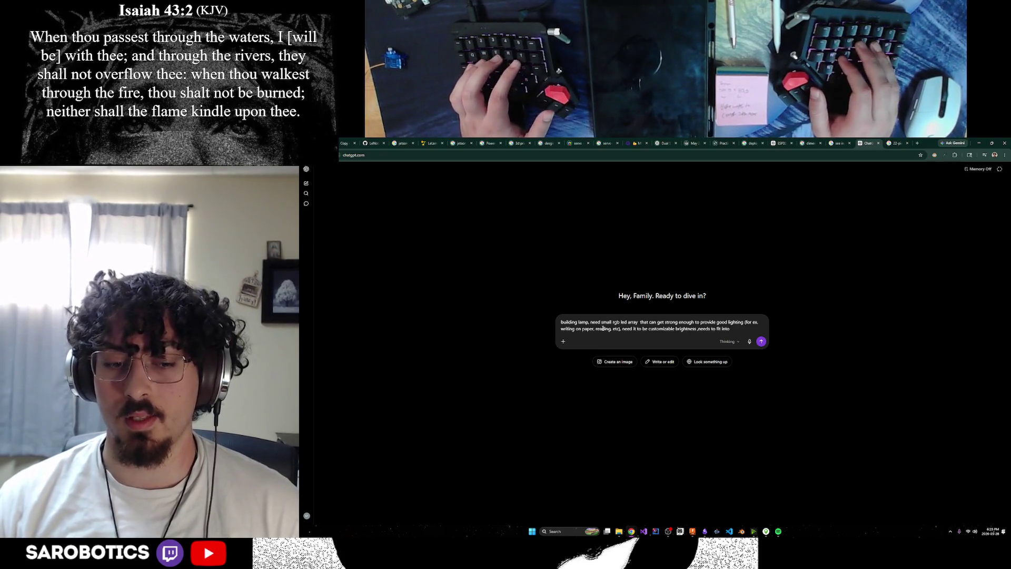
type(" the shape")
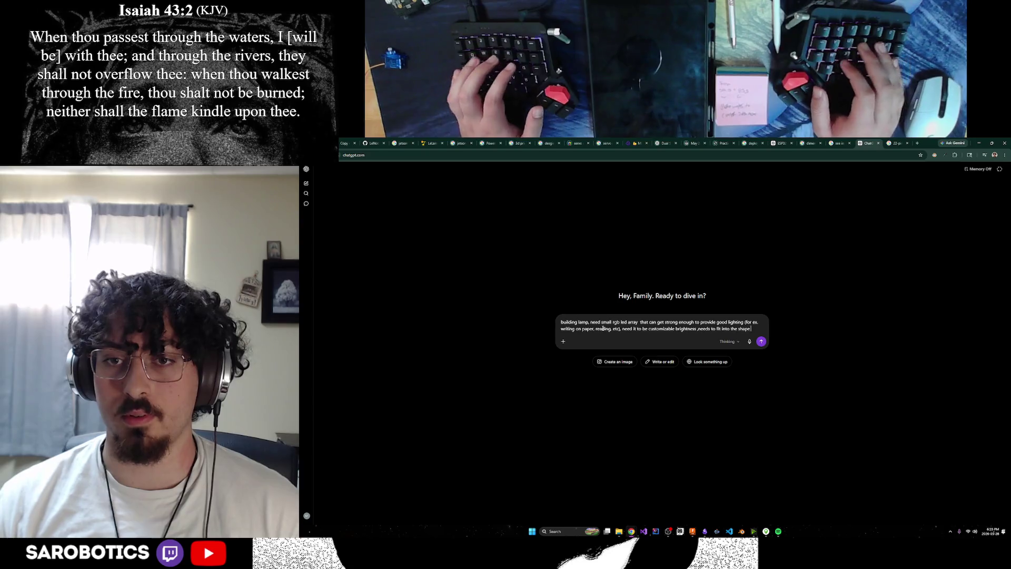
type(" i want.")
key("Return")
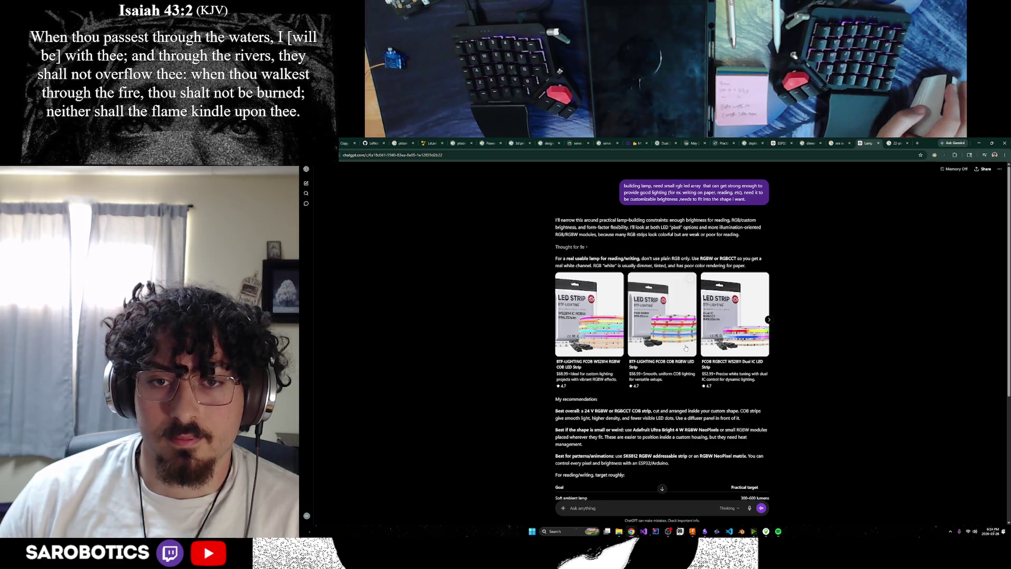
Bring up the Google LED brightness results from the browser's taskbar previews.
scroll(686, 348, "down", 1)
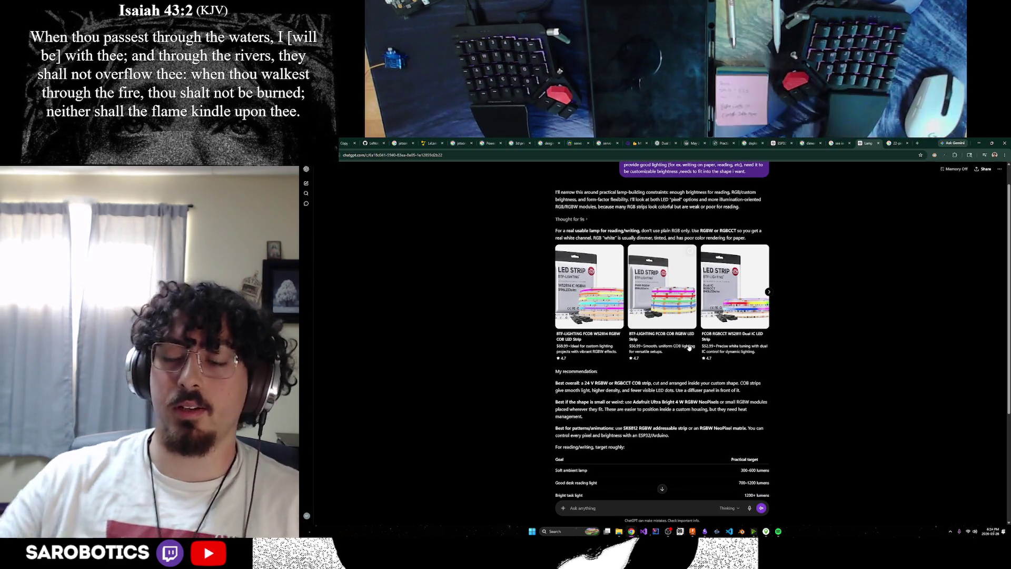
left_click(692, 531)
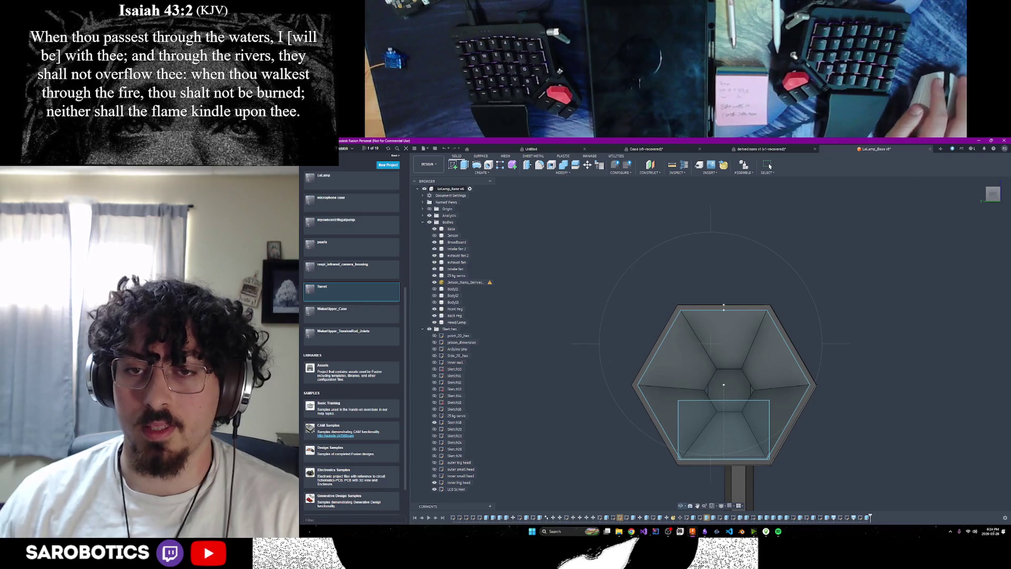
mouse_move(632, 531)
left_click(696, 508)
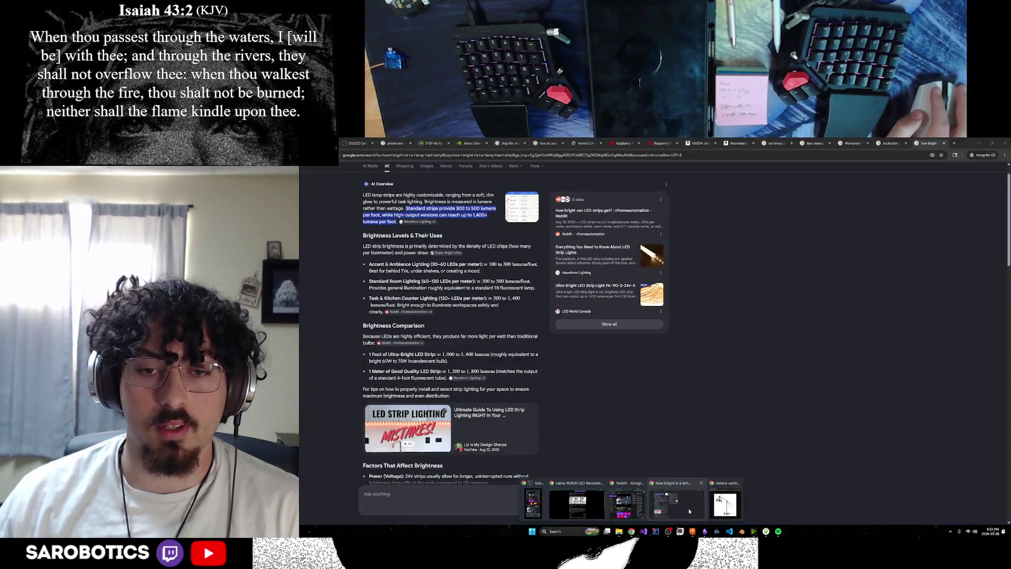
Visit the LeLamp about page, then return to the brightness search window.
left_click(574, 500)
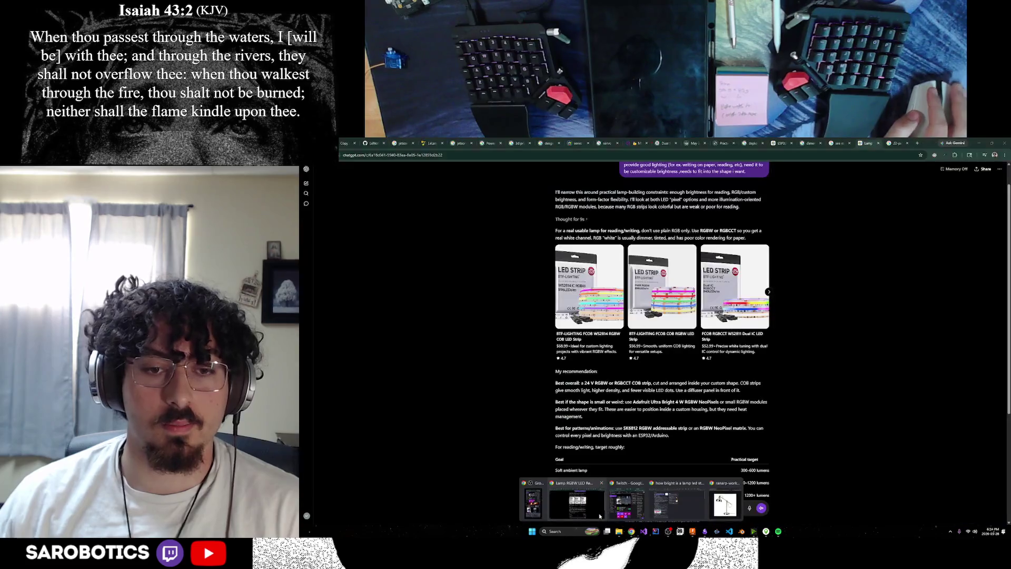
left_click(432, 143)
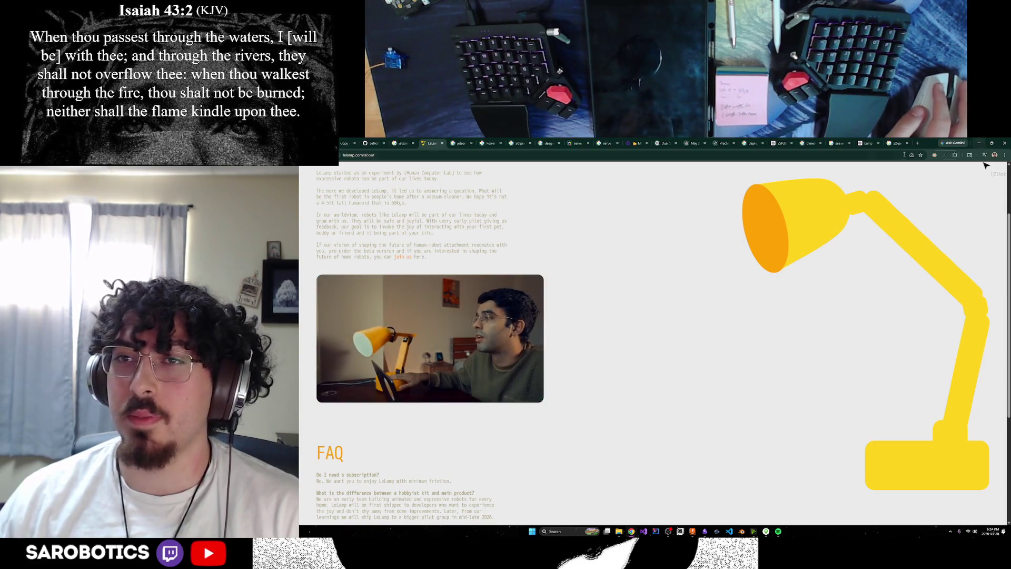
key("ctrl+9")
left_click(981, 144)
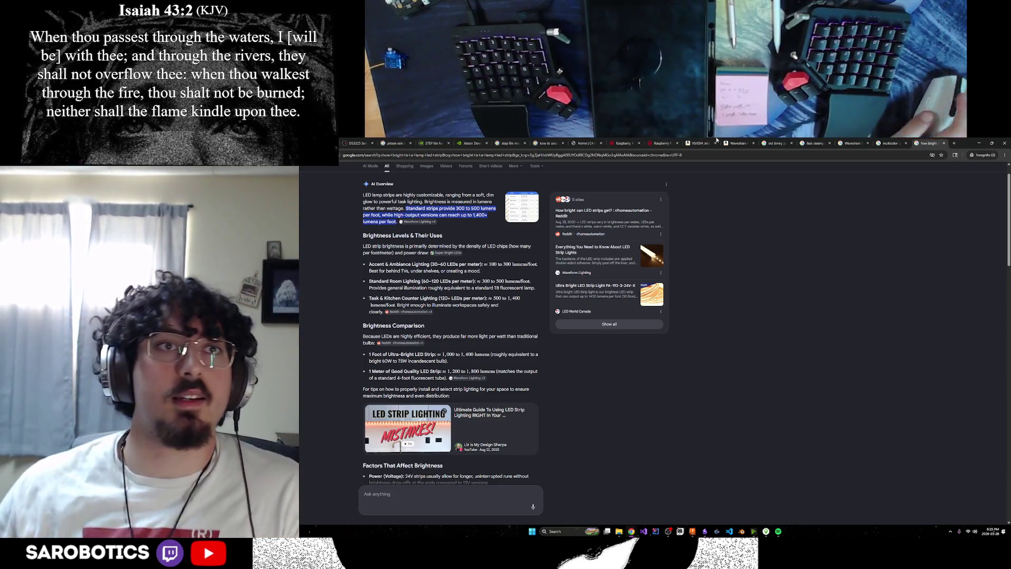
key("ctrl+1")
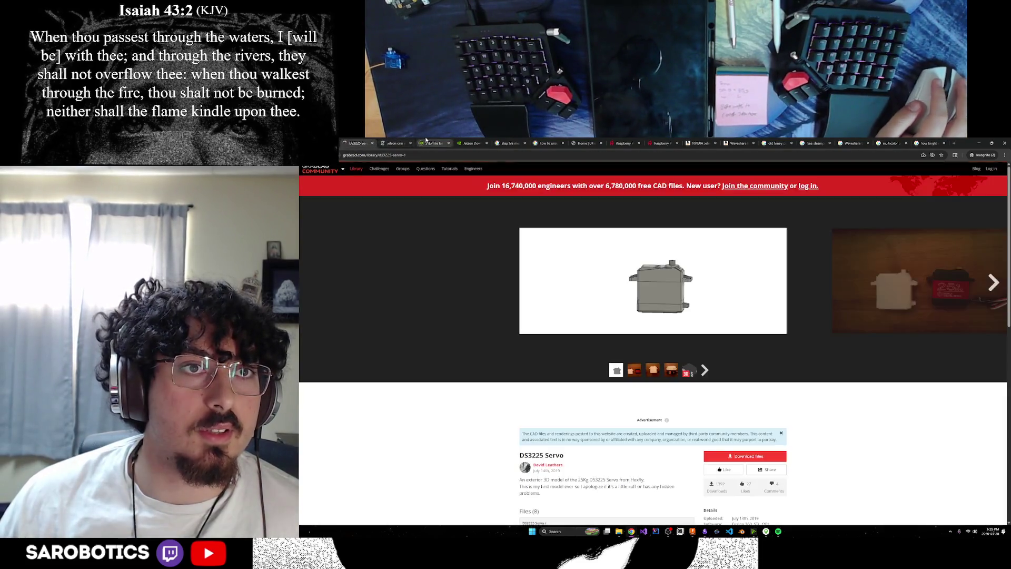
Cycle through the research tabs, past the Jetson Orin Nano STEP thread, to the C4 model homepage.
left_click(426, 143)
left_click(464, 142)
key("ctrl+2")
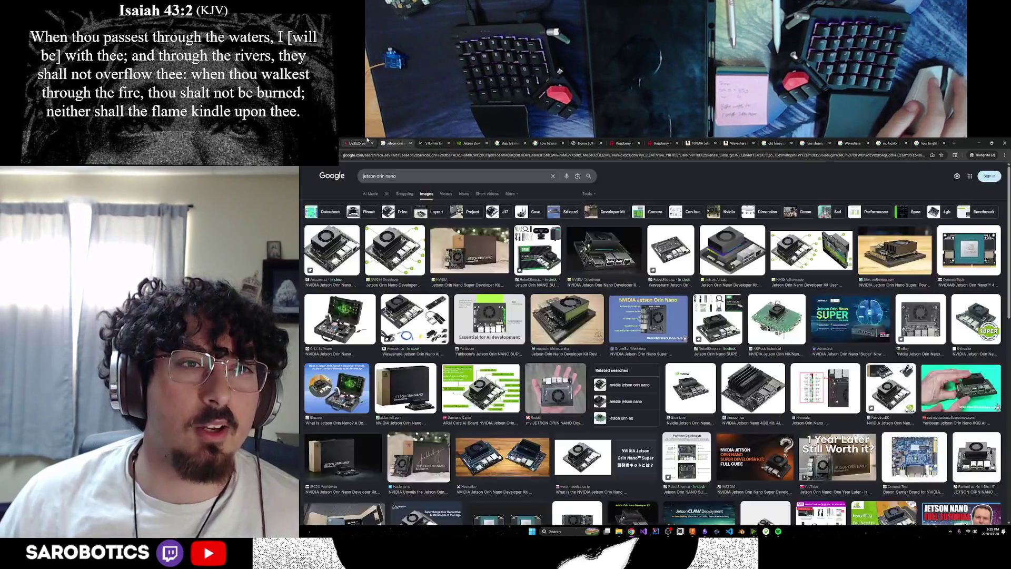
key("ctrl+1")
left_click(464, 143)
left_click(448, 143)
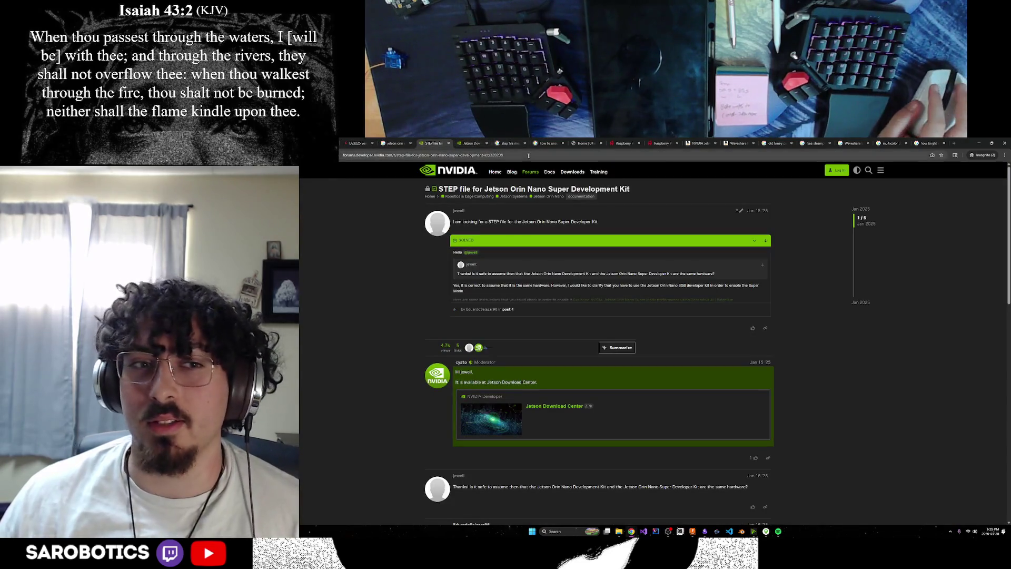
key("ctrl+Tab")
key("ctrl+Tab")
key("ctrl+Tab")
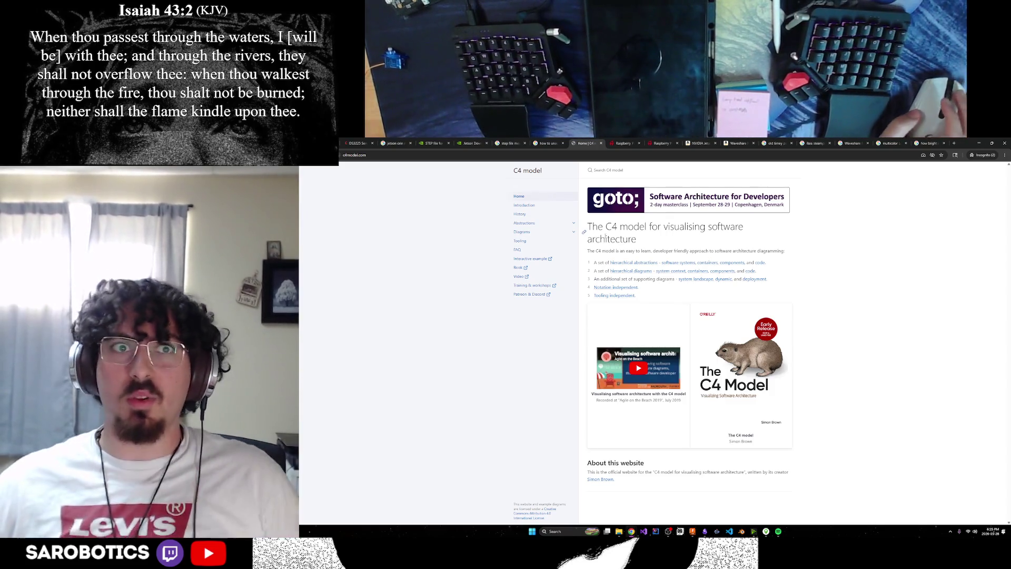
Check the Raspberry Pi 5/8GB and DS3225 servo pages, then return to the Fusion lamp design.
left_click(357, 143)
left_click(624, 142)
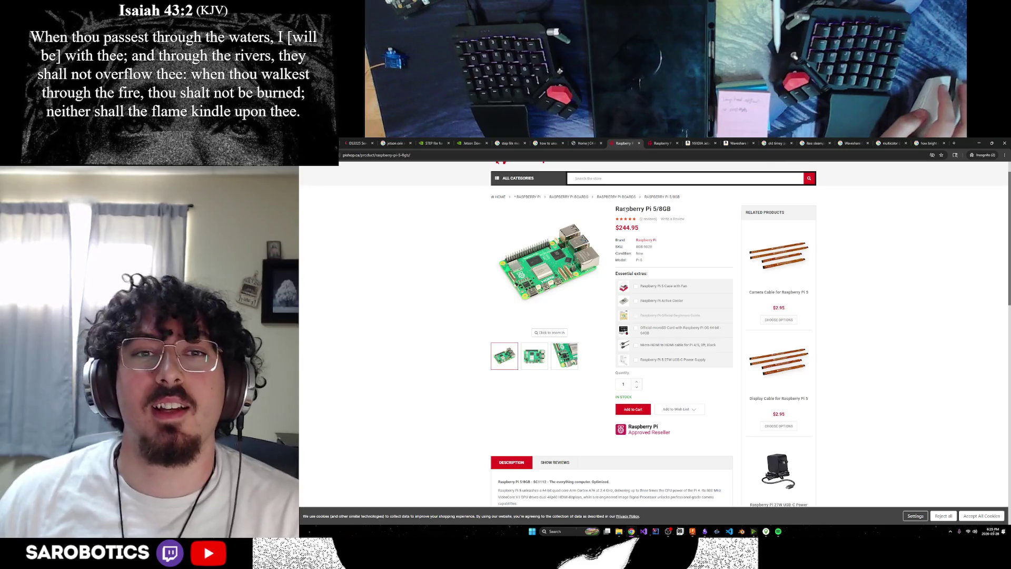
key("ctrl+shift+Tab")
key("ctrl+shift+Tab")
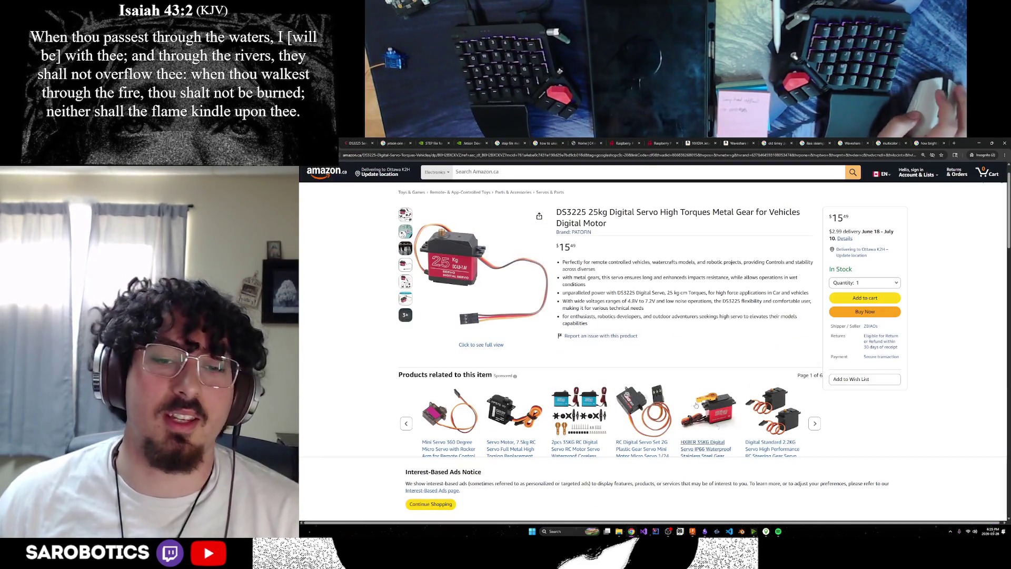
left_click(692, 531)
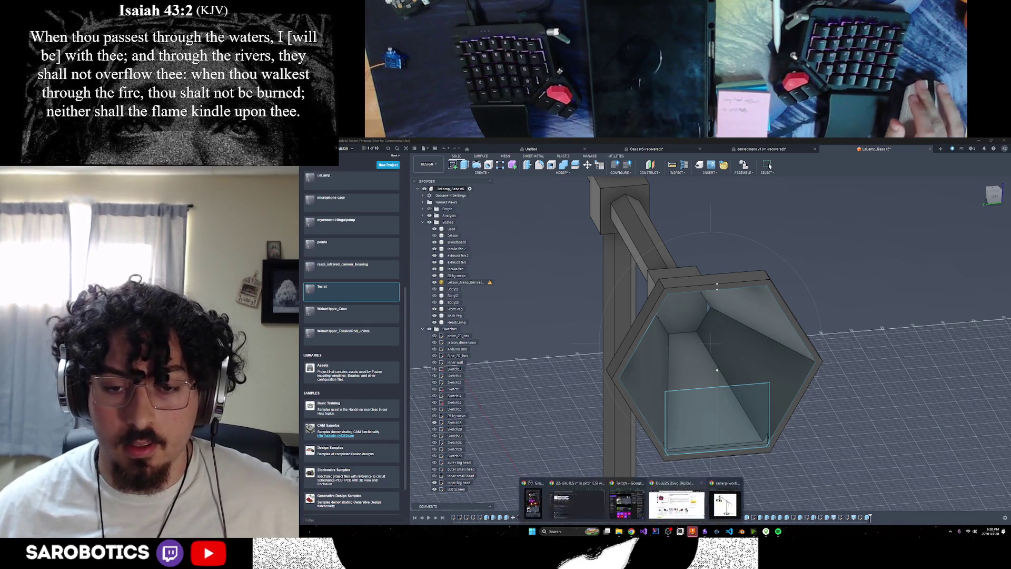
Bring the IKEA-style desk lamp reference photo from Chrome up over the Fusion window.
left_click(683, 500)
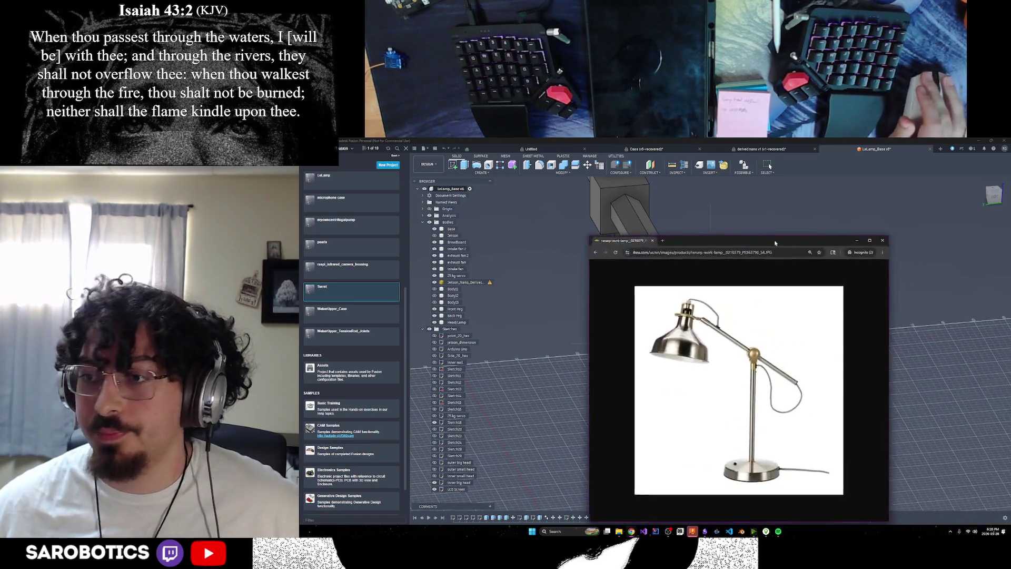